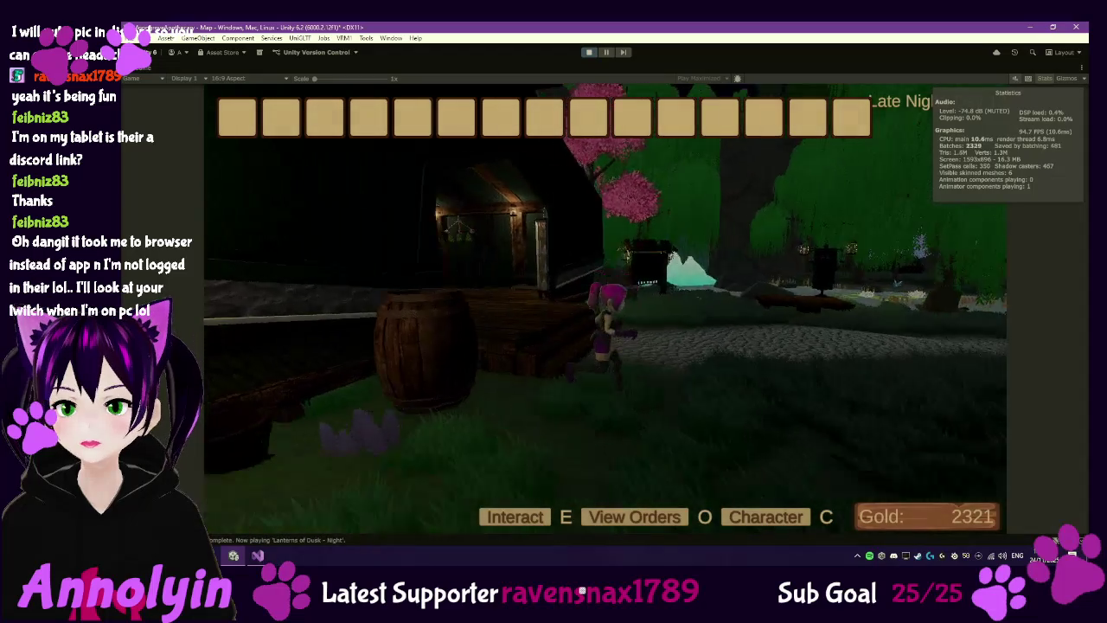
pyautogui.press('w')
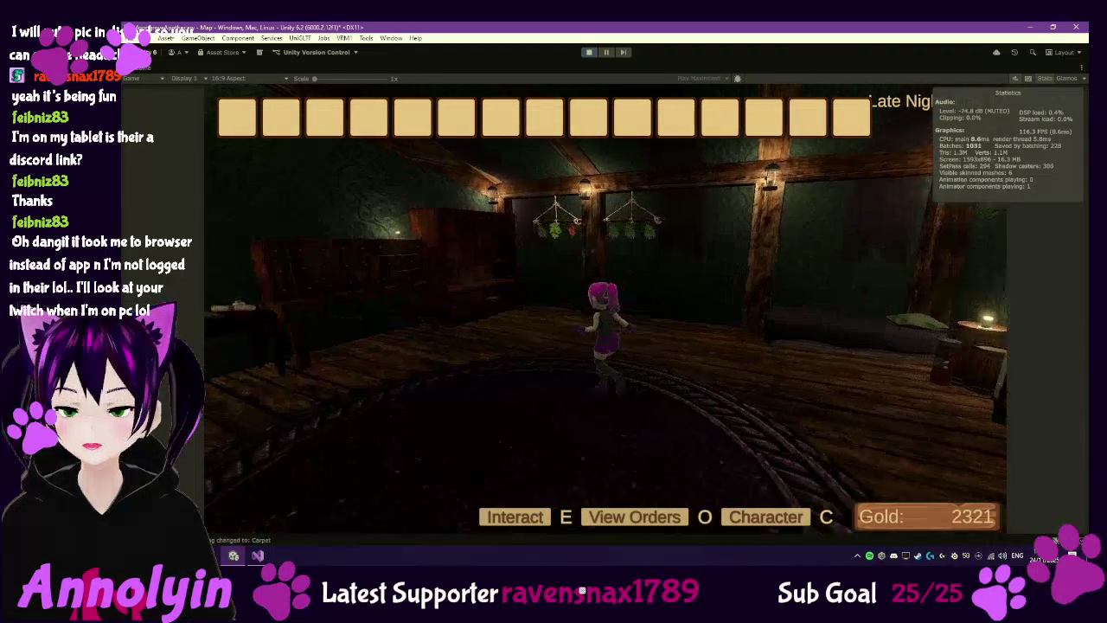
# Step: Walk the character to the DryingRack and inspect its Processing panel timers
pyautogui.press('e')
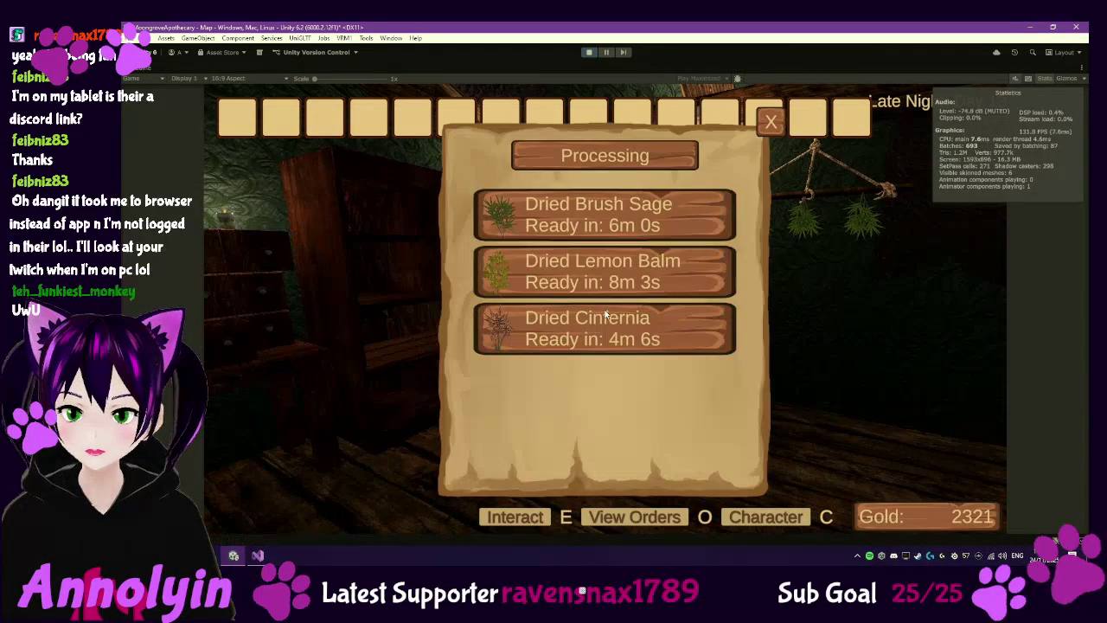
pyautogui.press('e')
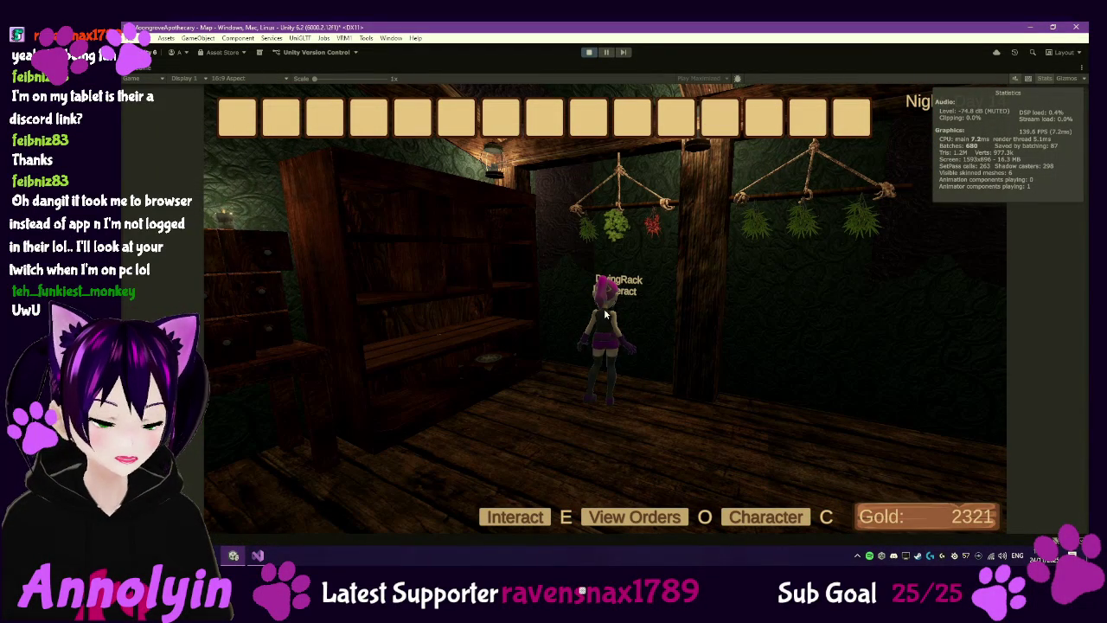
pyautogui.moveTo(605, 316)
pyautogui.mouseDown()
pyautogui.moveTo(681, 315)
pyautogui.moveTo(695, 351)
pyautogui.moveTo(686, 346)
pyautogui.mouseUp()
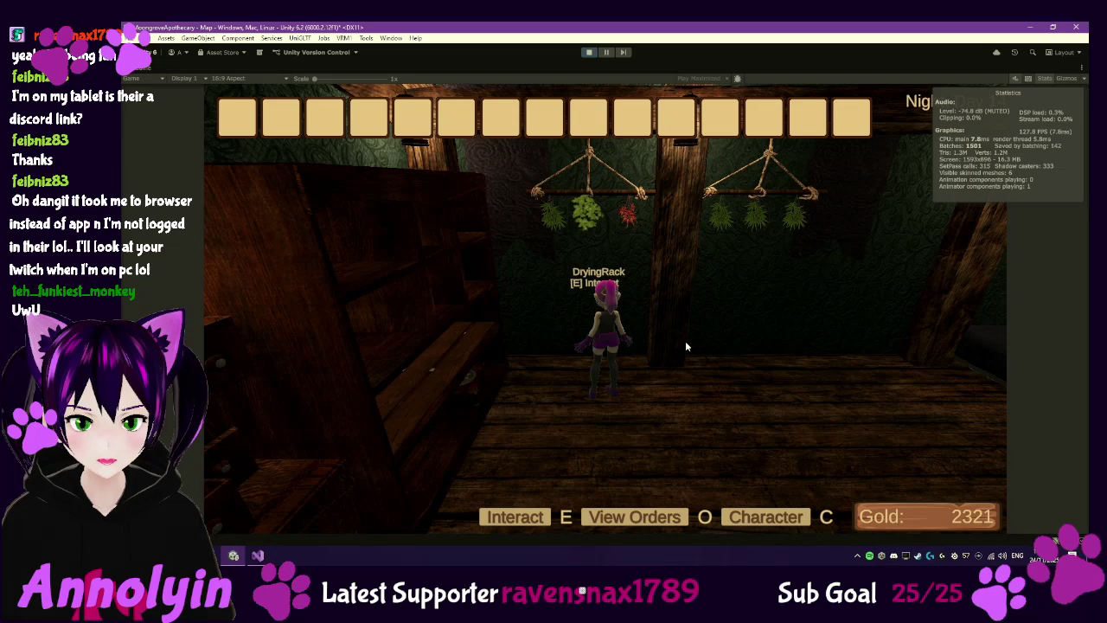
pyautogui.press('e')
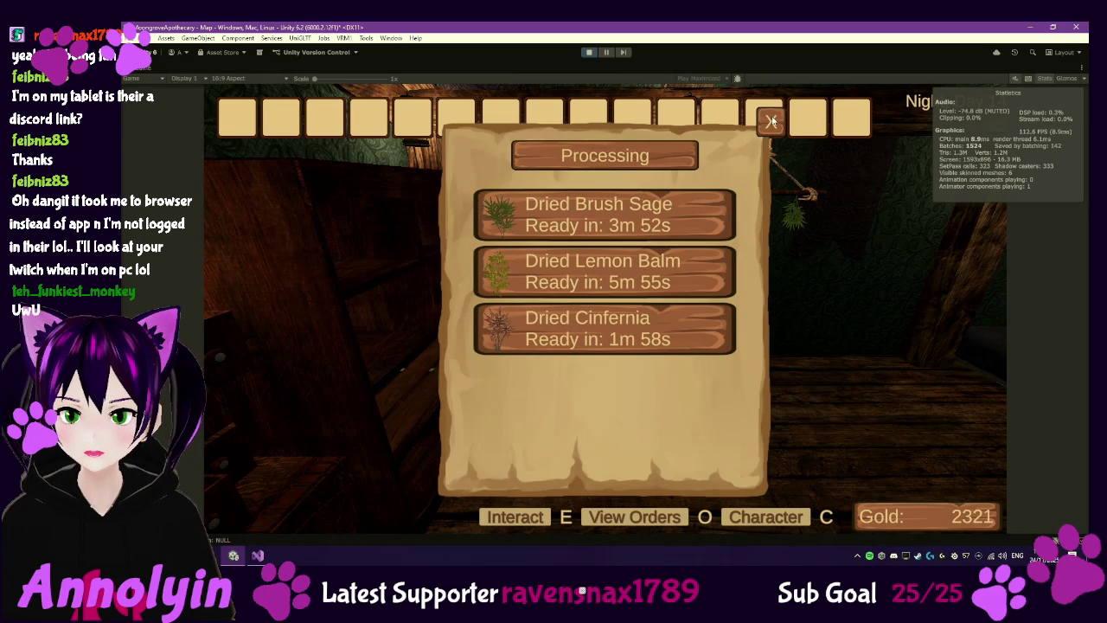
pyautogui.click(772, 121)
# Step: Return to the drying rack, recheck its processing timers, then pause the game
pyautogui.press('s')
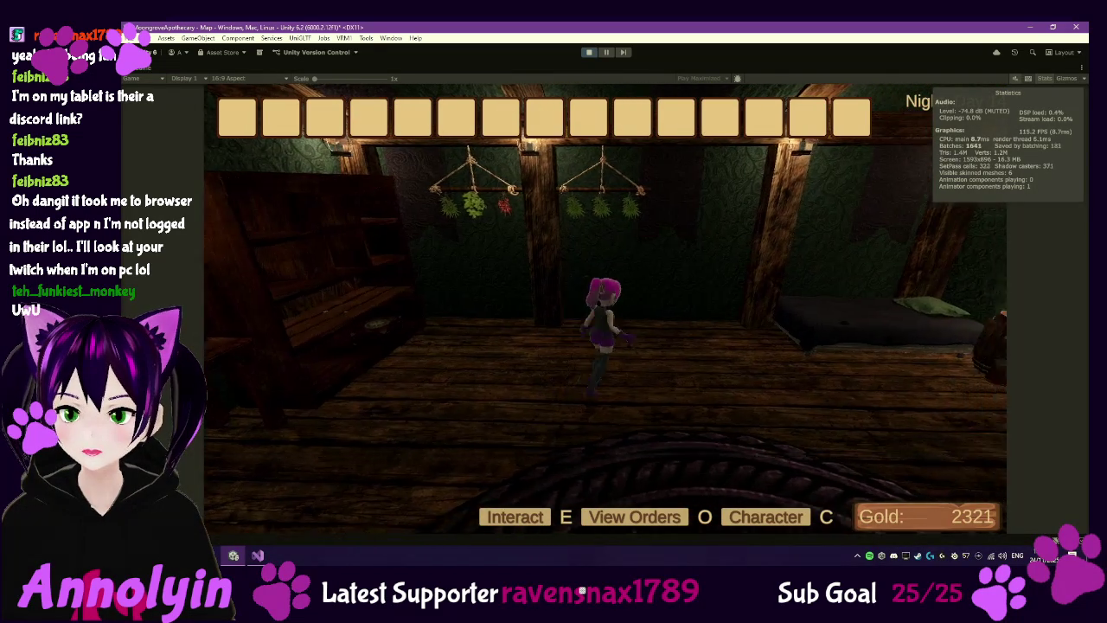
pyautogui.press('w')
pyautogui.press('e')
pyautogui.press('e')
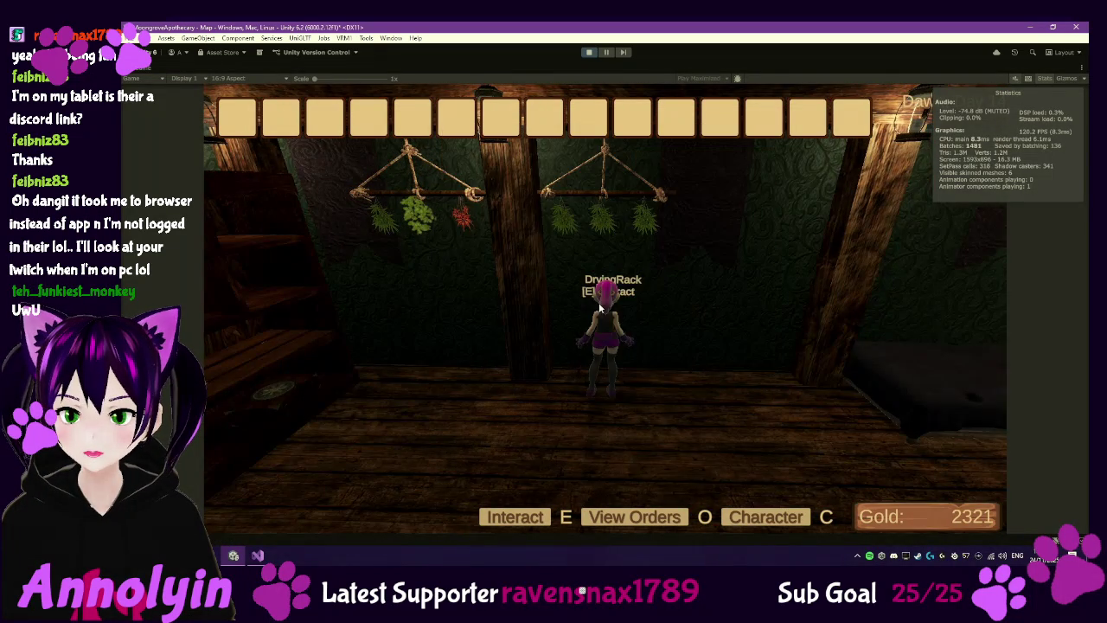
pyautogui.press('e')
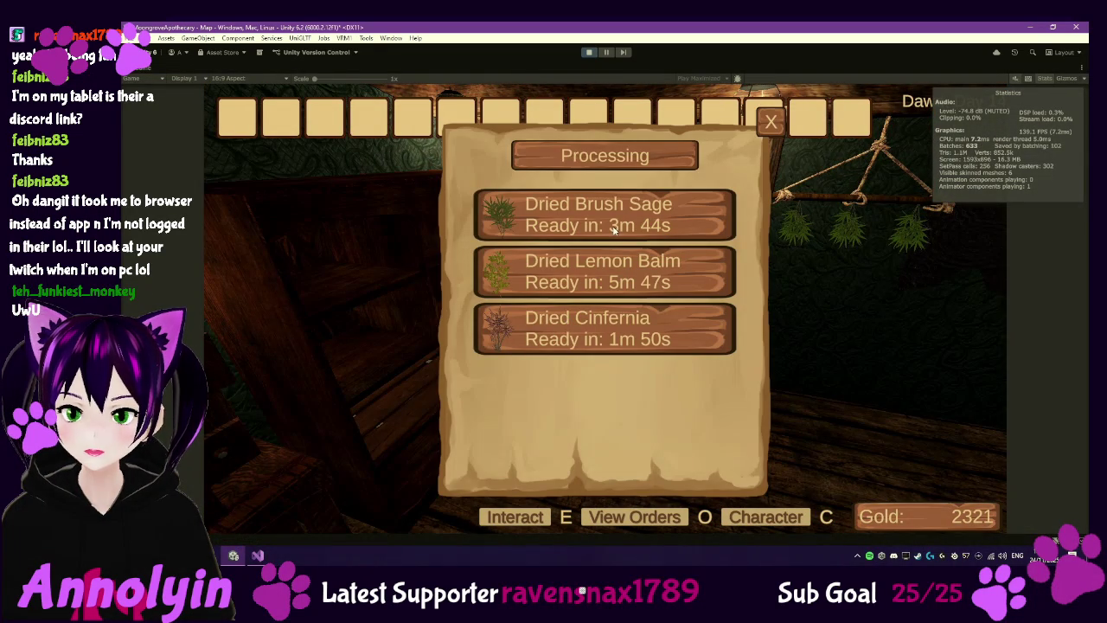
pyautogui.click(772, 122)
pyautogui.press('Escape')
# Step: Load the Slot 2 save over the current game, pause it, and exit play mode
pyautogui.click(615, 279)
pyautogui.click(605, 335)
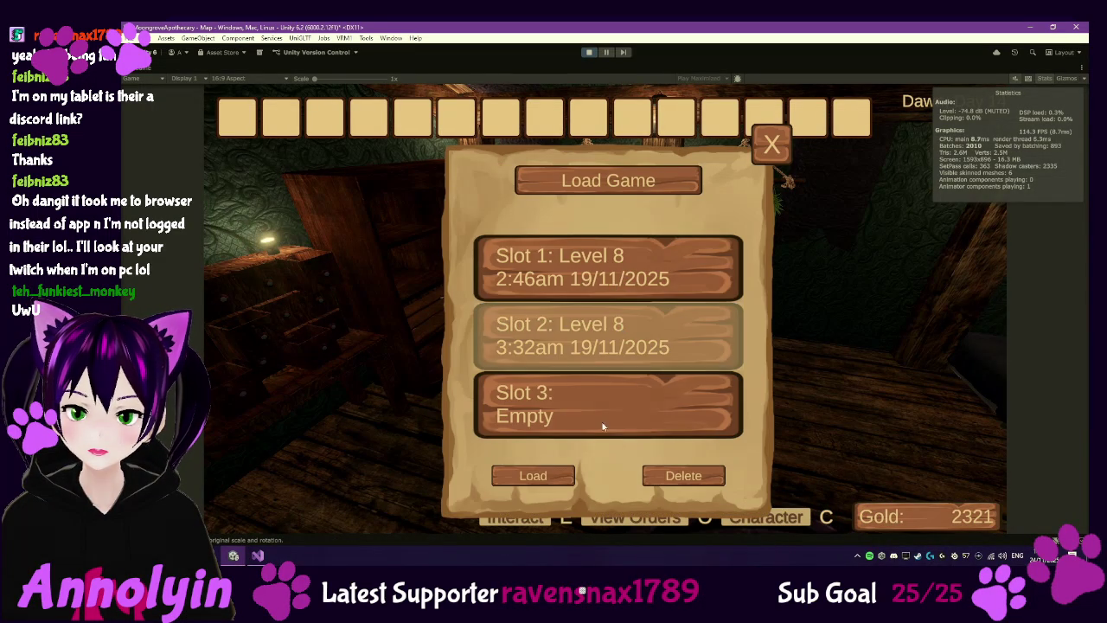
pyautogui.click(534, 474)
pyautogui.click(552, 370)
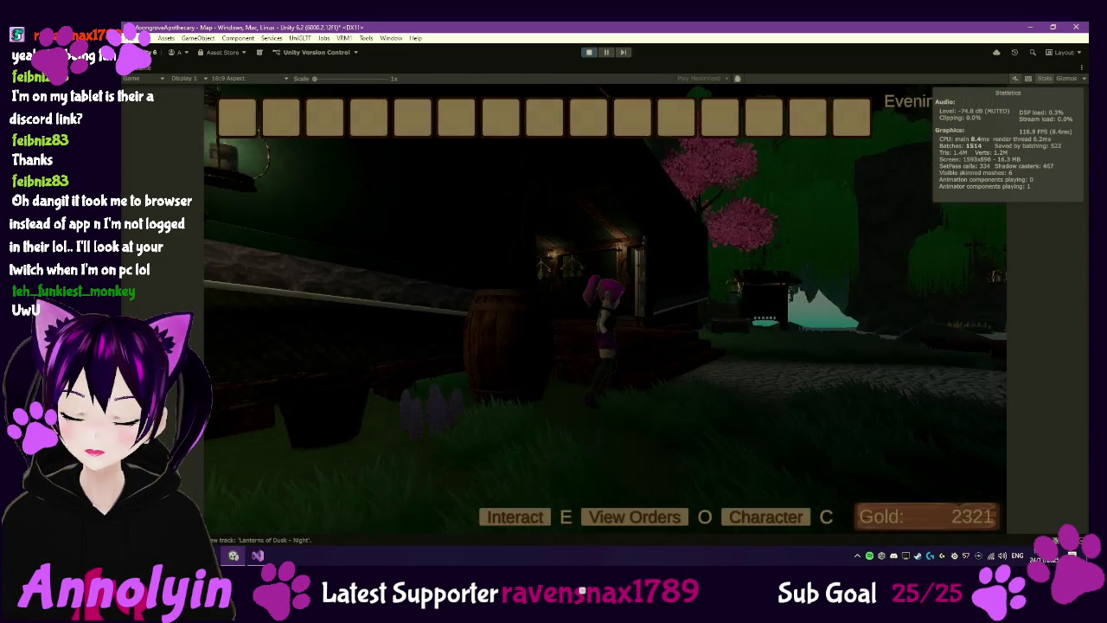
pyautogui.press('Escape')
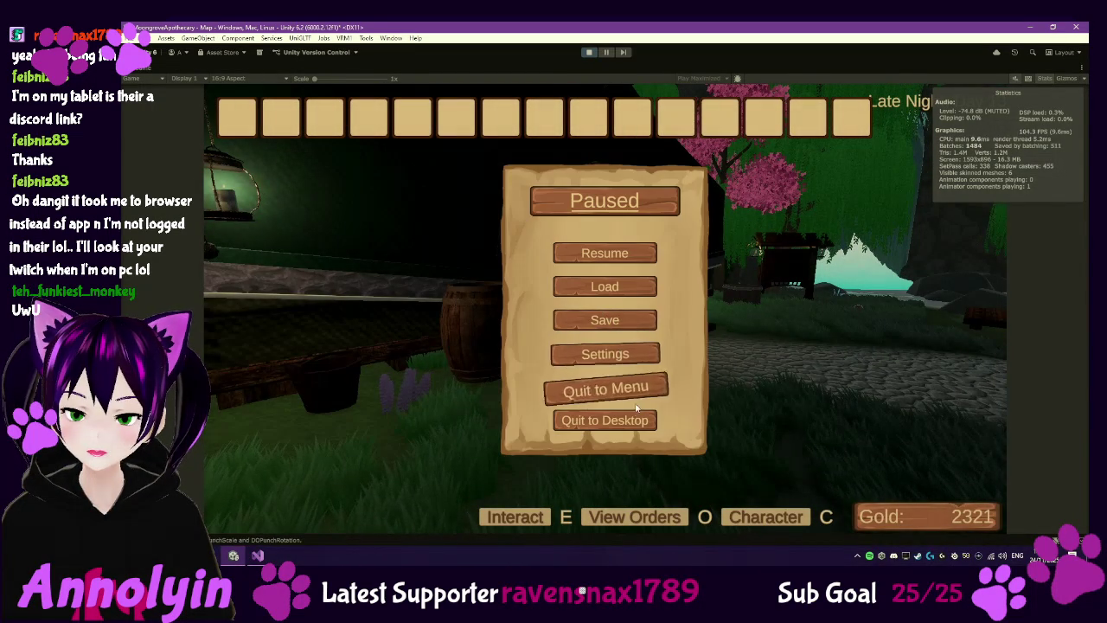
pyautogui.click(590, 53)
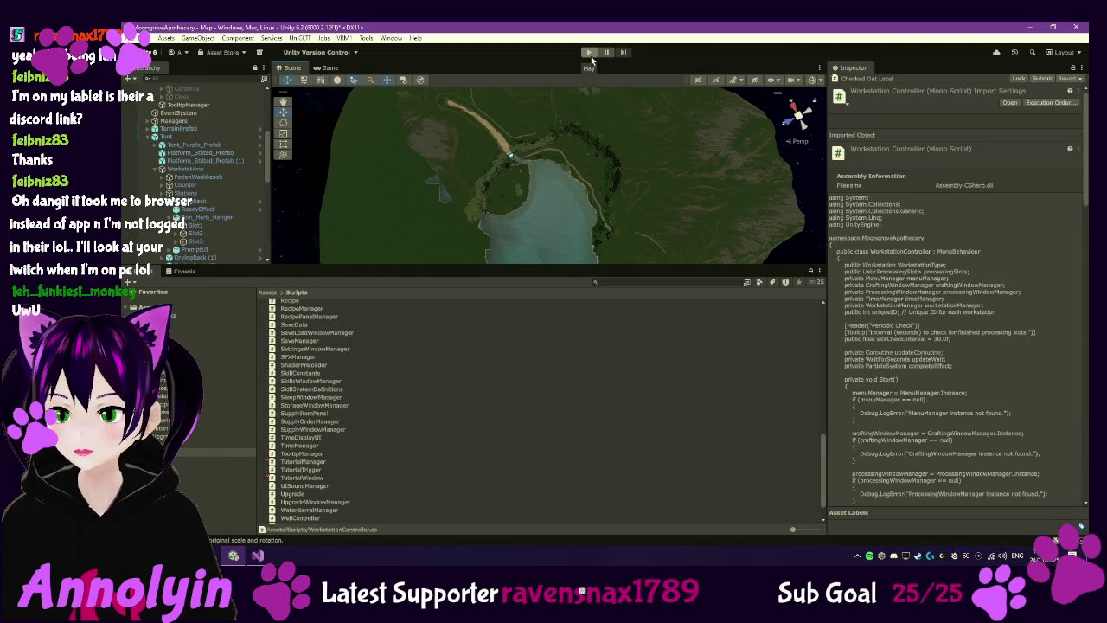
# Step: Select the LoadManager script in the Project window's Scripts folder
pyautogui.click(590, 53)
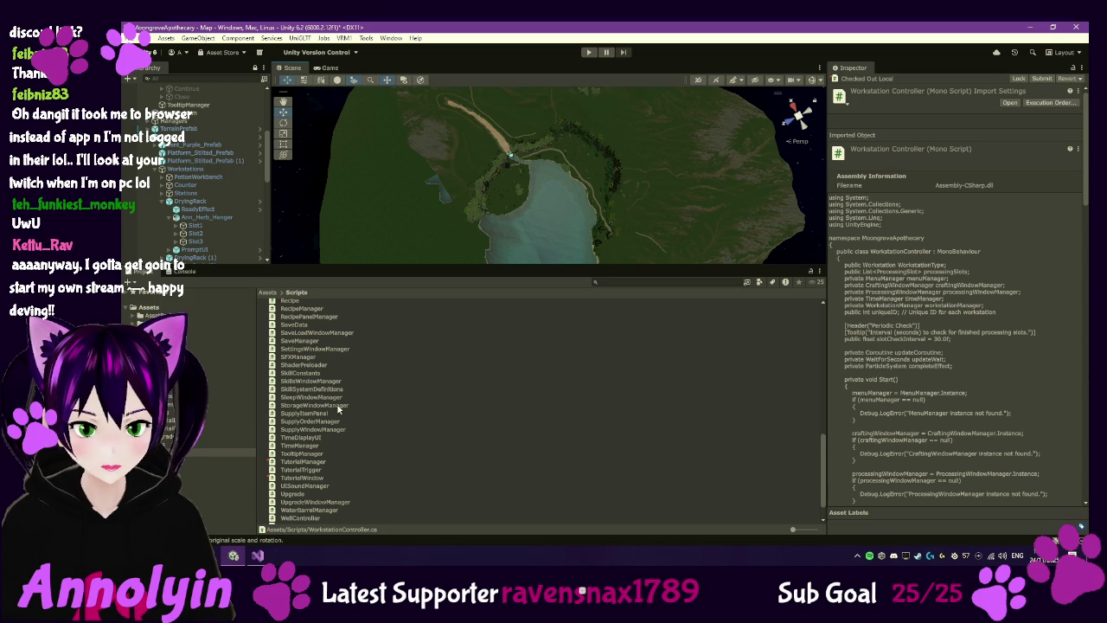
pyautogui.scroll(3, 328, 426)
pyautogui.scroll(5, 335, 408)
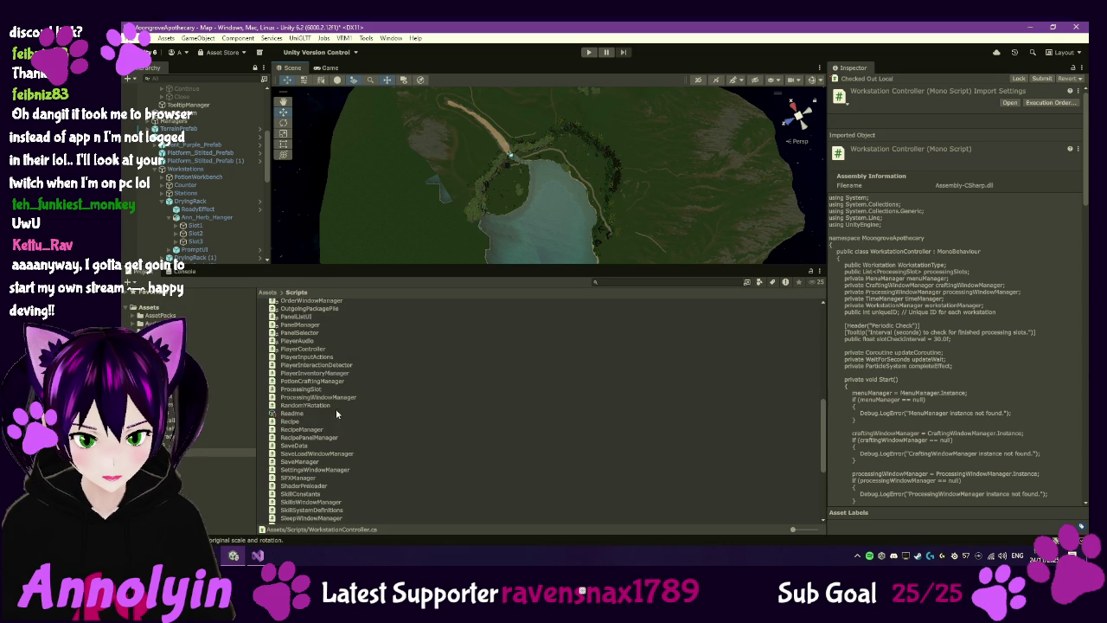
pyautogui.scroll(2, 314, 390)
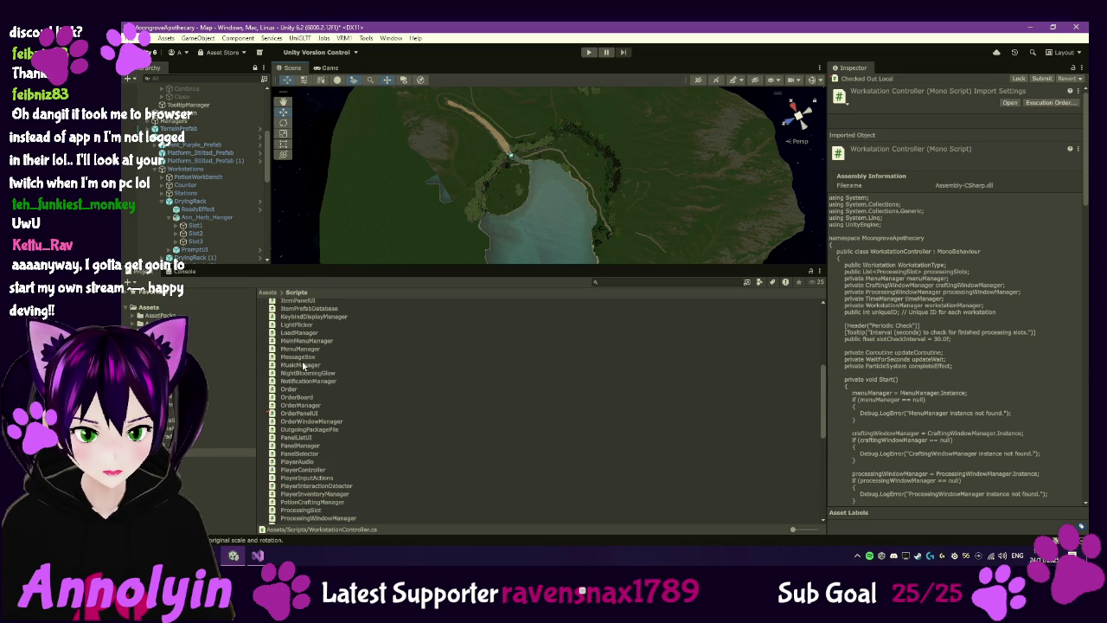
pyautogui.click(290, 334)
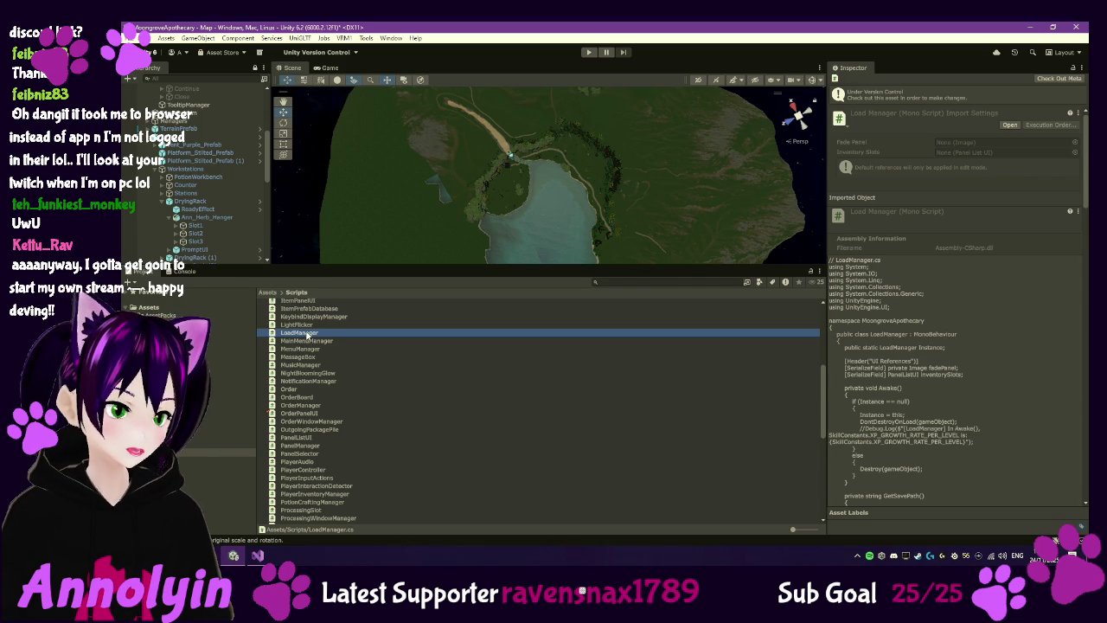
# Step: Check out LoadManager from version control and open it in Visual Studio
pyautogui.rightClick(306, 334)
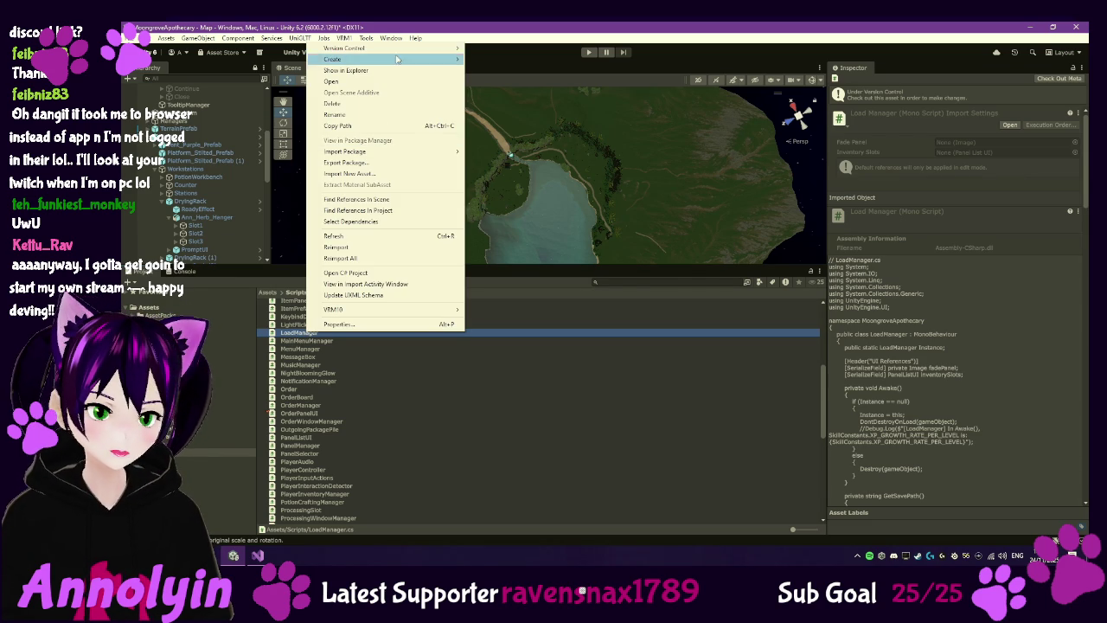
pyautogui.moveTo(405, 54)
pyautogui.click(493, 70)
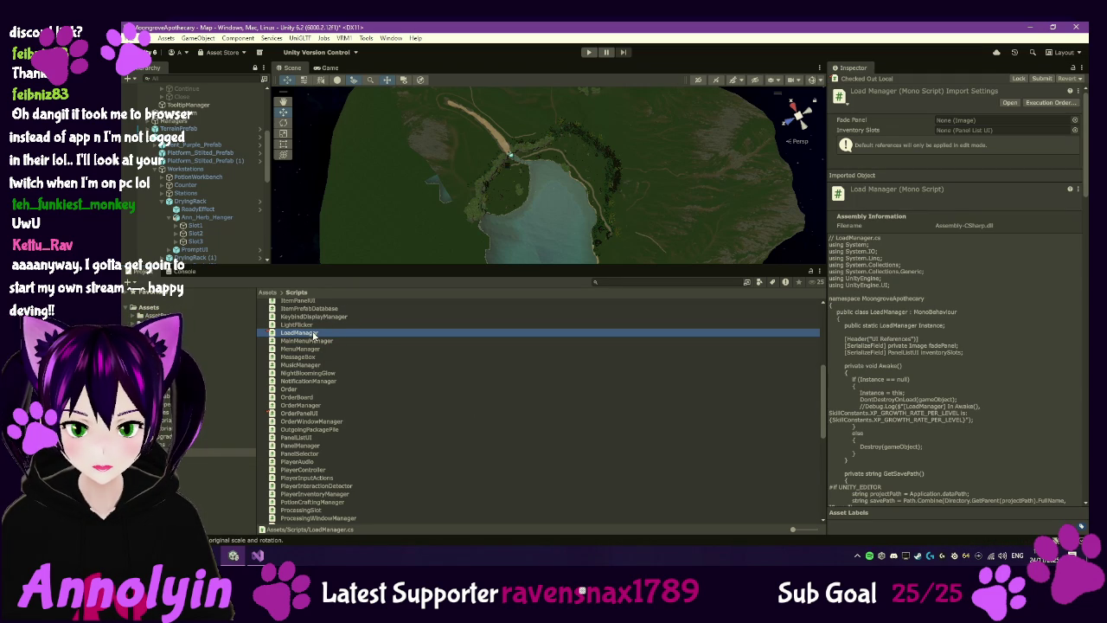
pyautogui.doubleClick(314, 337)
pyautogui.scroll(-15, 561, 220)
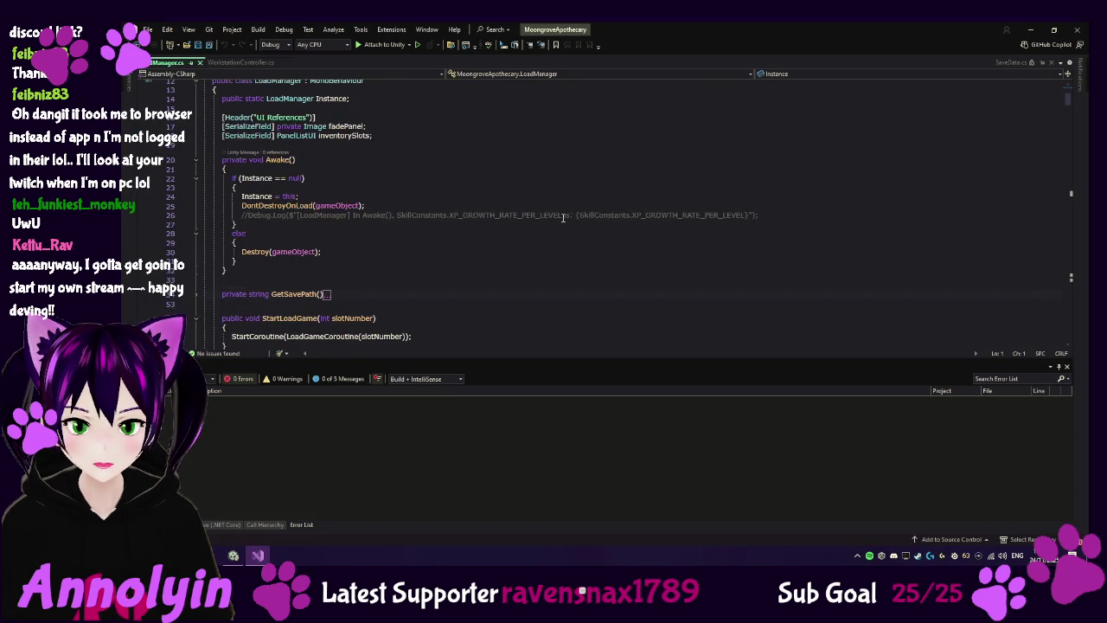
pyautogui.scroll(-3, 563, 220)
pyautogui.scroll(-3, 564, 219)
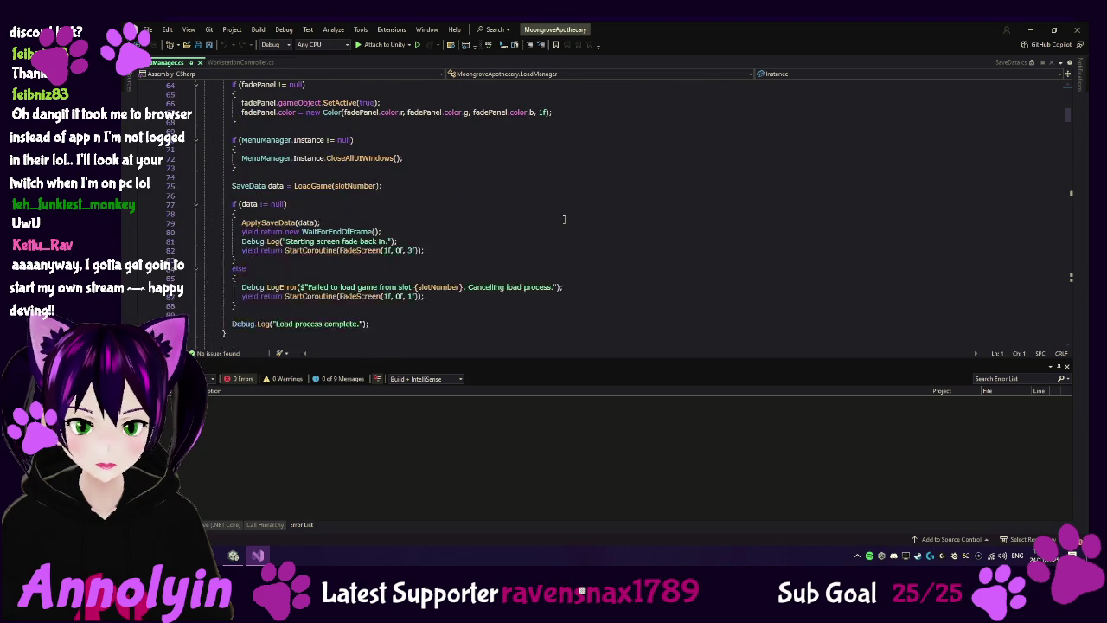
pyautogui.scroll(-2, 564, 219)
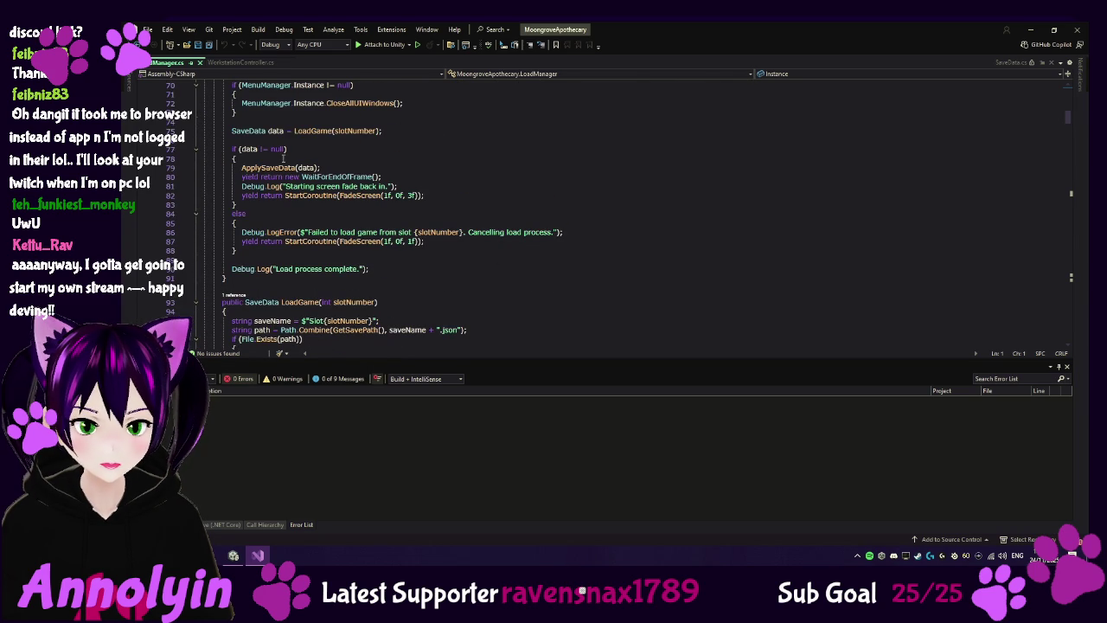
pyautogui.moveTo(280, 167)
pyautogui.rightClick(280, 167)
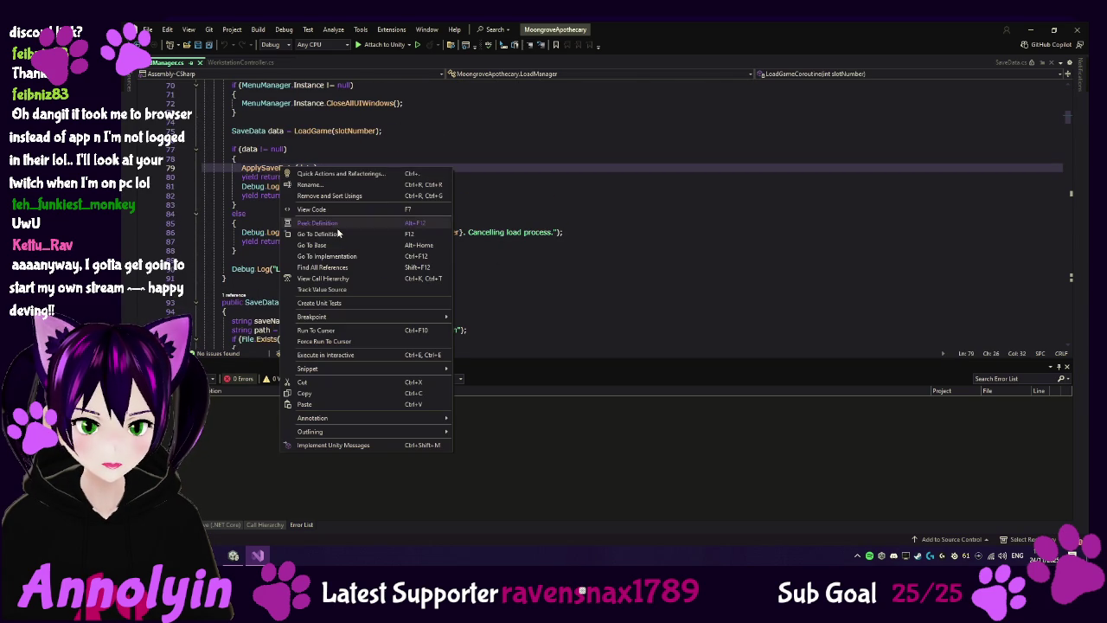
pyautogui.click(337, 229)
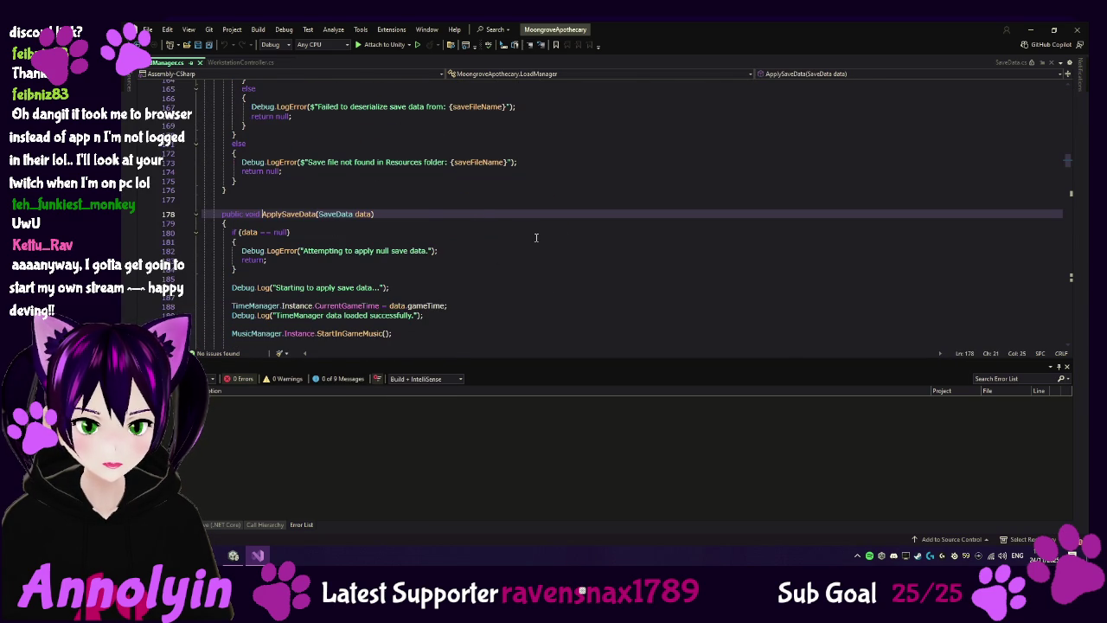
pyautogui.scroll(-3, 524, 232)
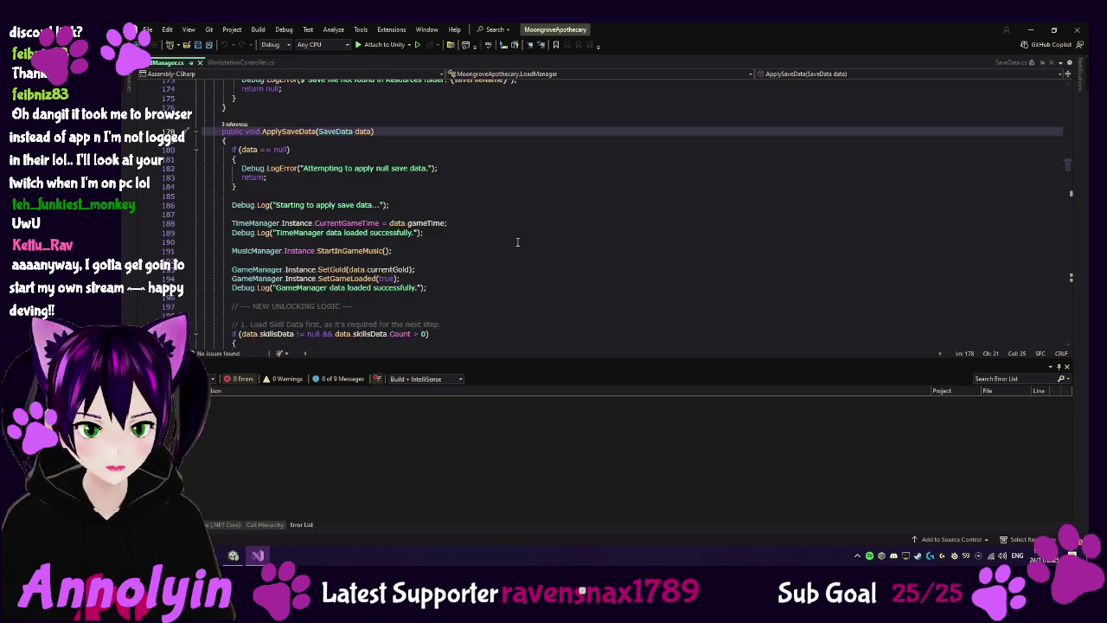
pyautogui.scroll(-4, 517, 242)
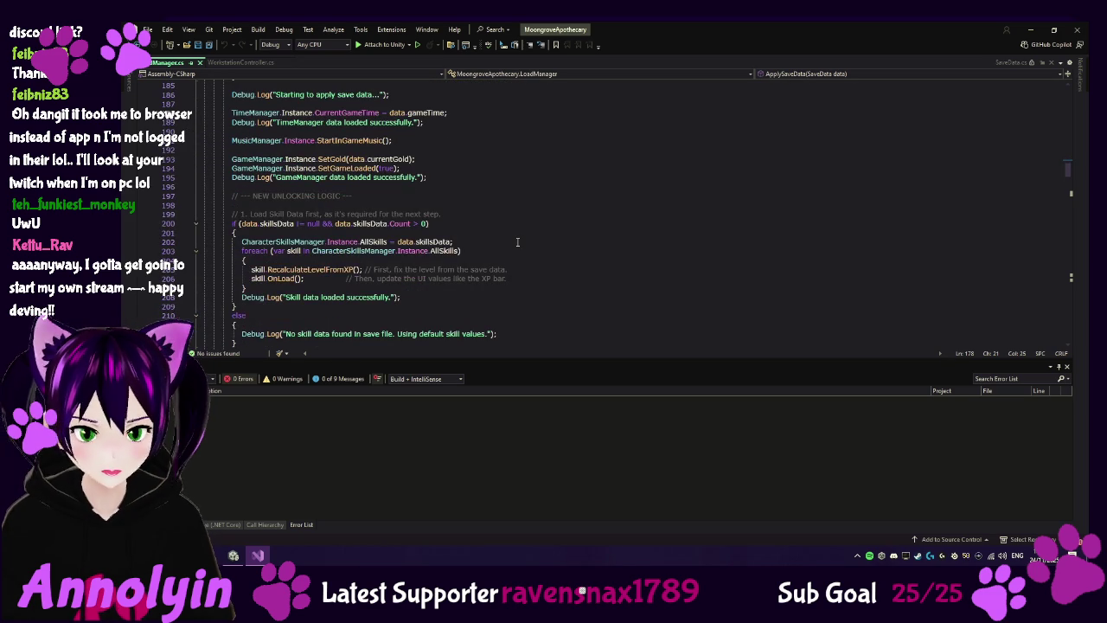
pyautogui.scroll(-5, 517, 242)
pyautogui.scroll(-10, 517, 242)
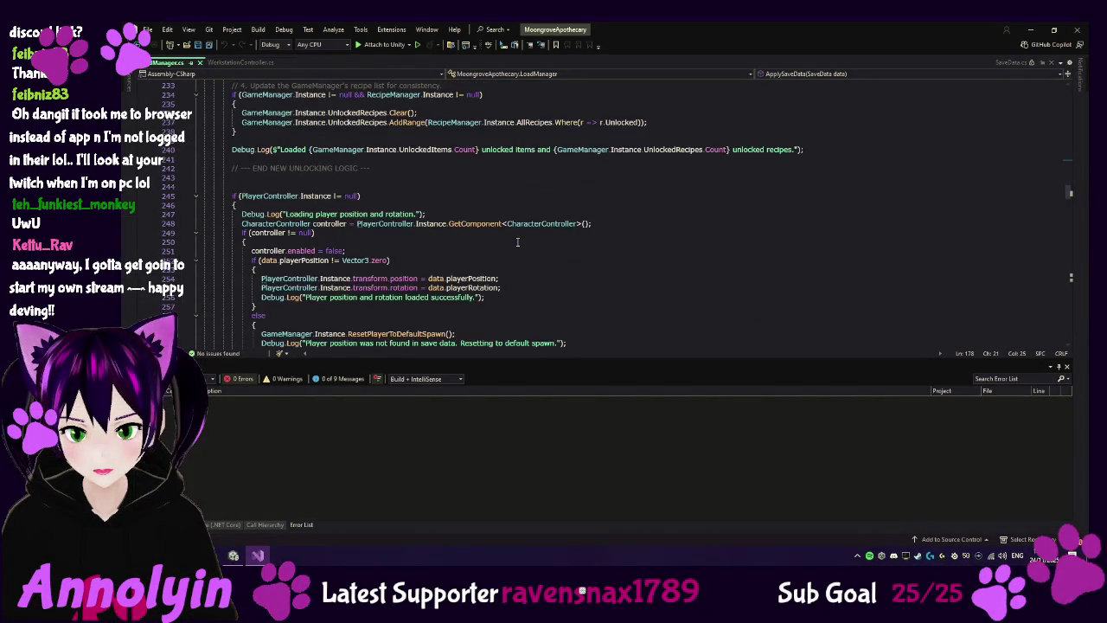
pyautogui.scroll(-10, 517, 242)
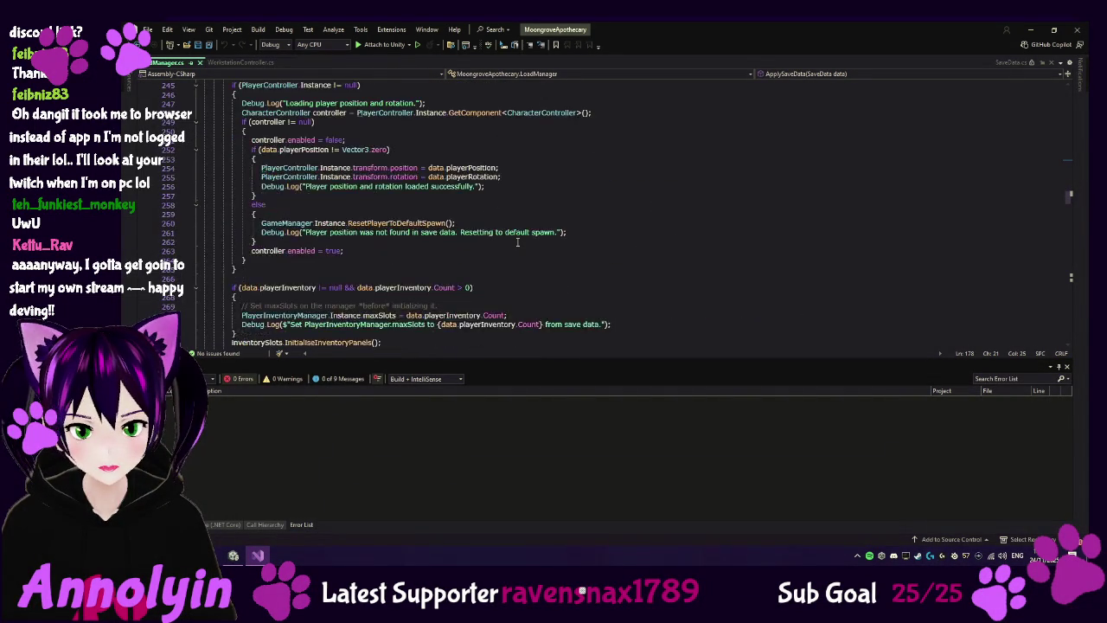
pyautogui.scroll(-3, 520, 242)
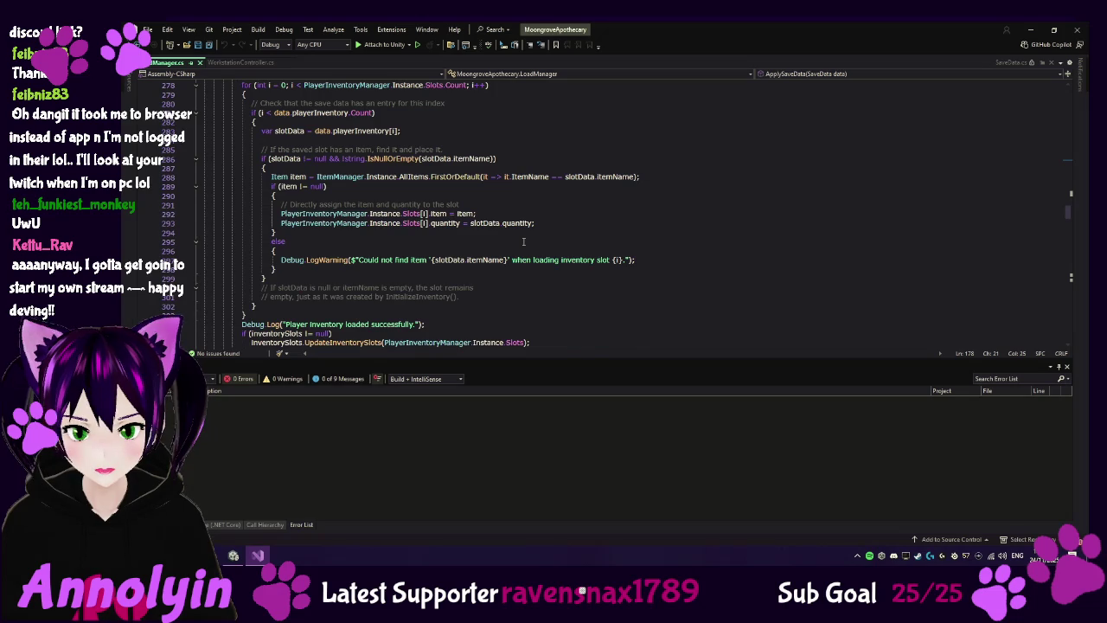
pyautogui.scroll(-6, 524, 242)
pyautogui.scroll(-5, 523, 242)
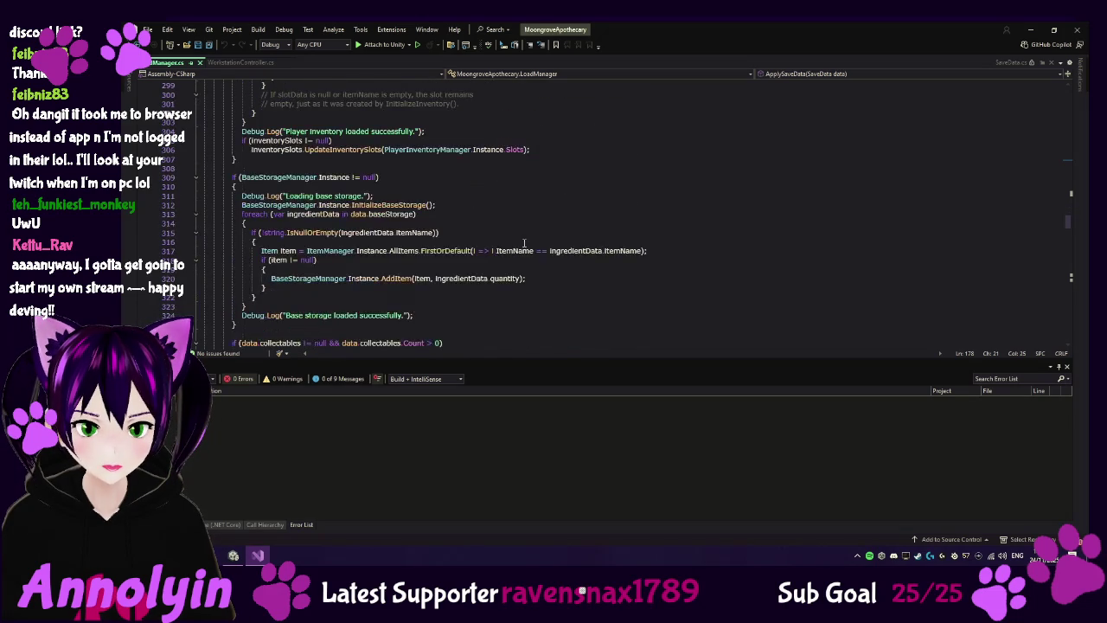
pyautogui.scroll(-3, 523, 243)
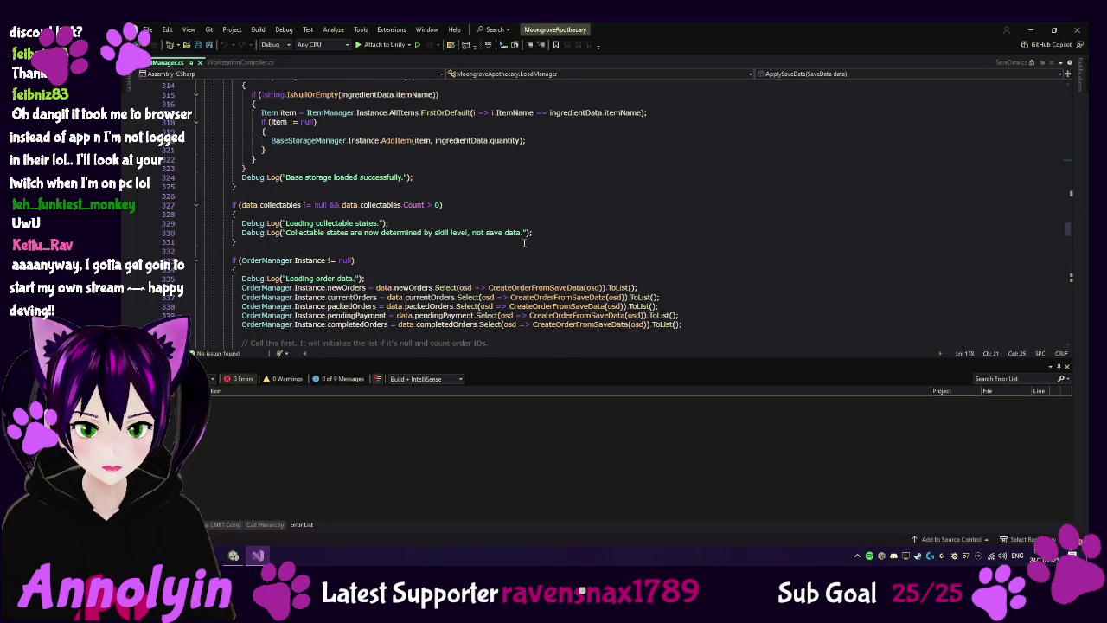
pyautogui.scroll(-9, 523, 243)
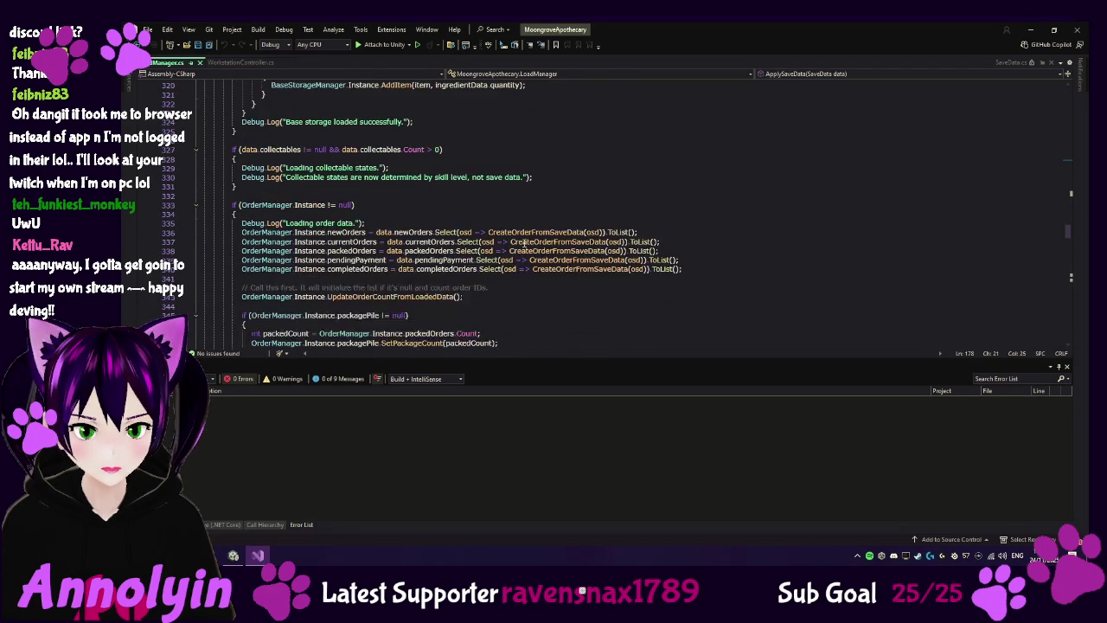
pyautogui.scroll(-6, 523, 243)
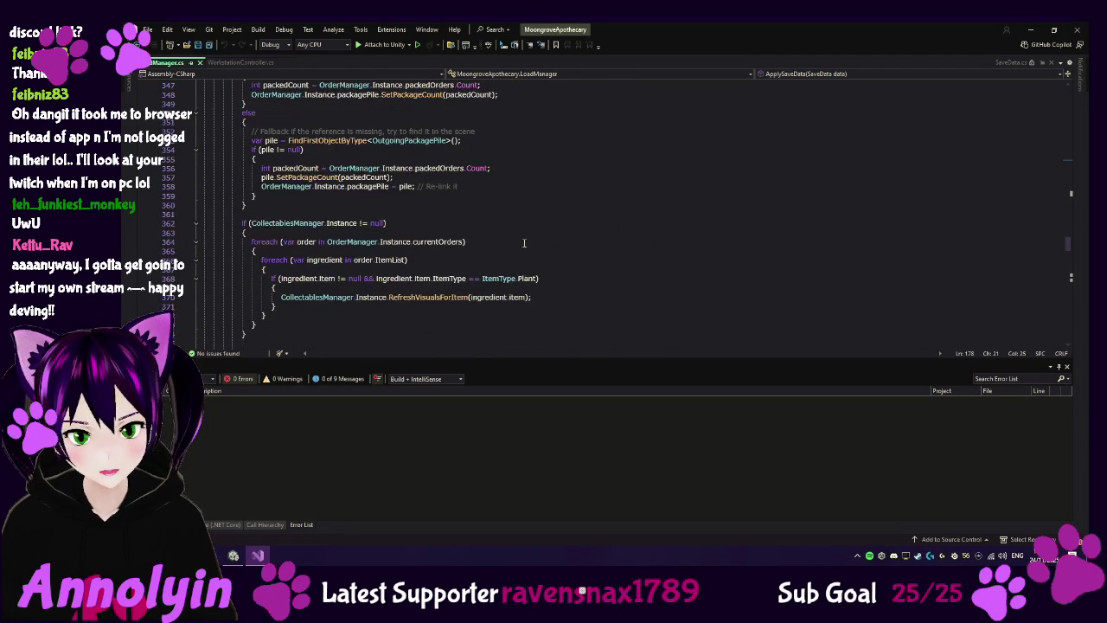
pyautogui.scroll(-3, 523, 243)
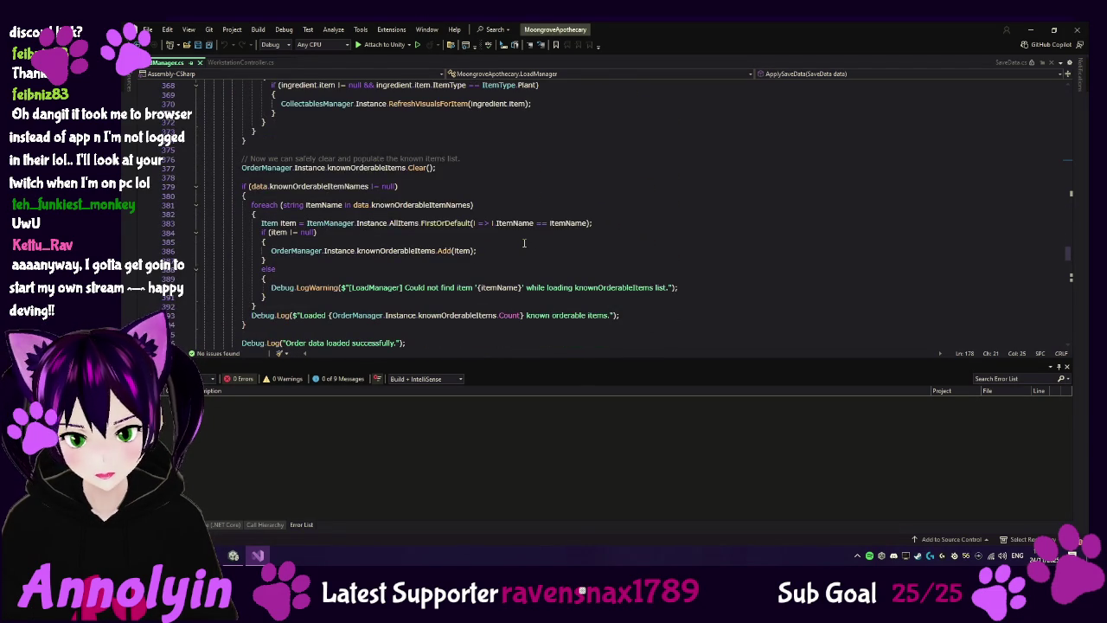
pyautogui.scroll(-4, 523, 243)
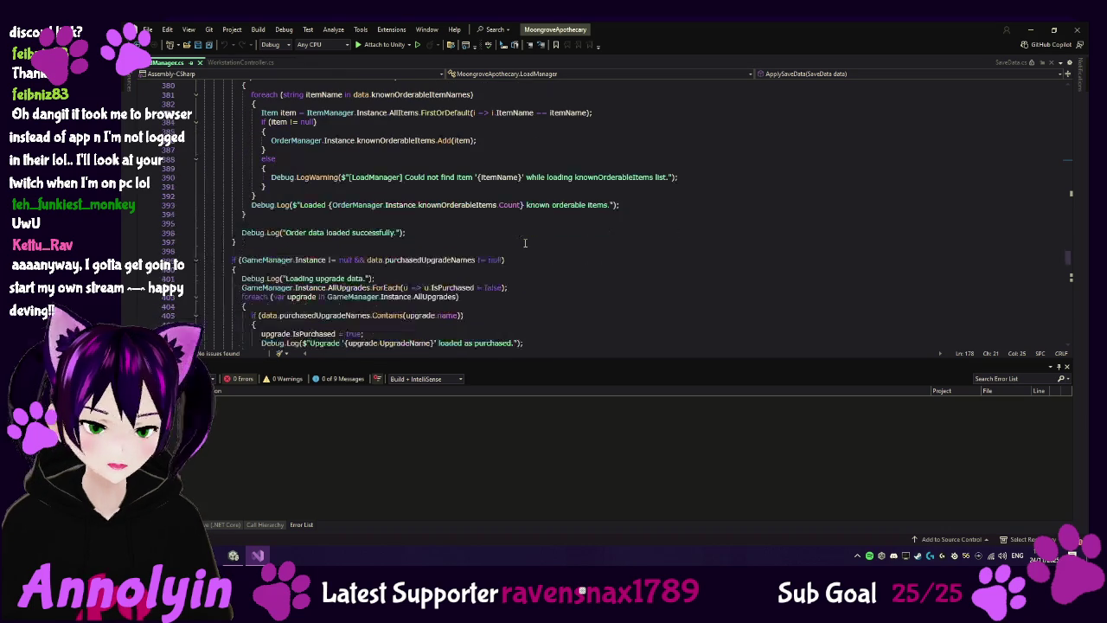
pyautogui.scroll(-1, 524, 243)
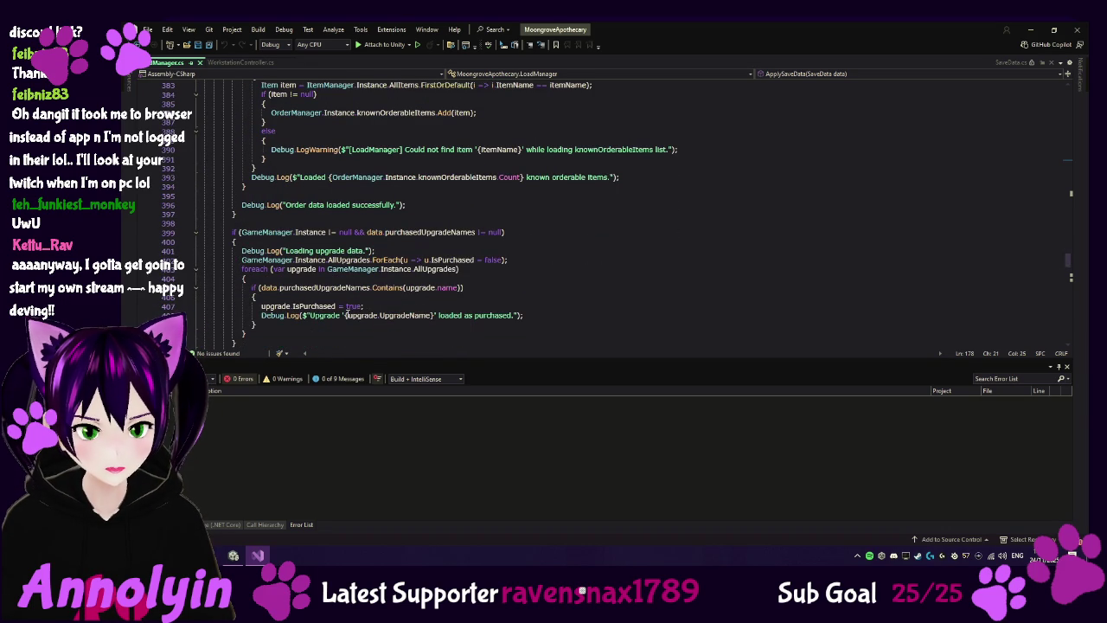
pyautogui.scroll(-1, 463, 298)
pyautogui.scroll(-1, 454, 312)
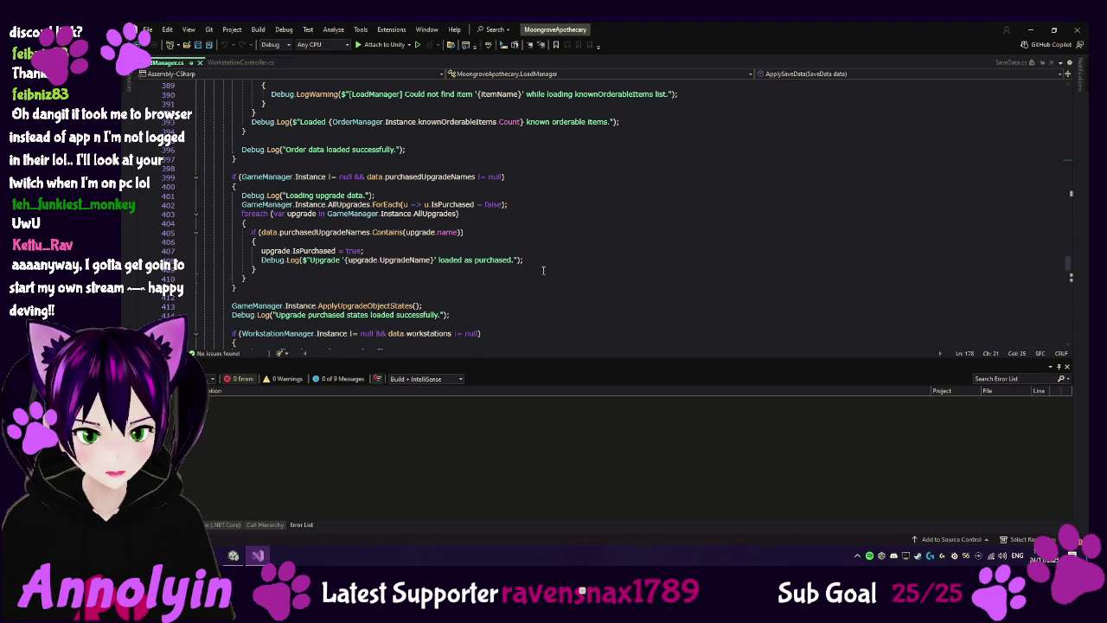
pyautogui.scroll(-1, 543, 270)
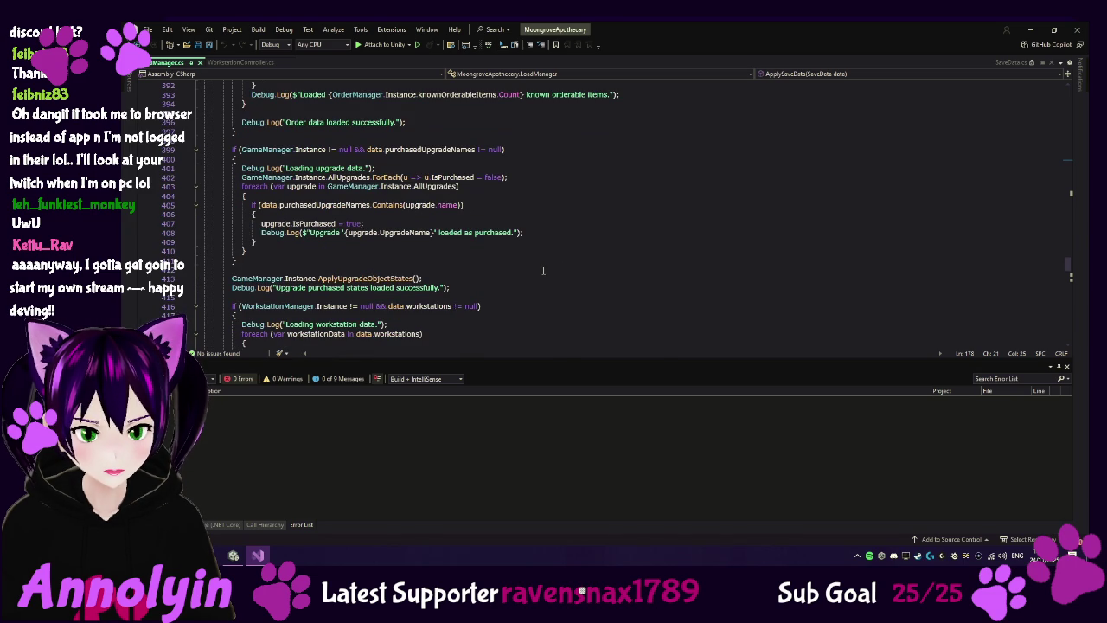
pyautogui.scroll(-1, 543, 269)
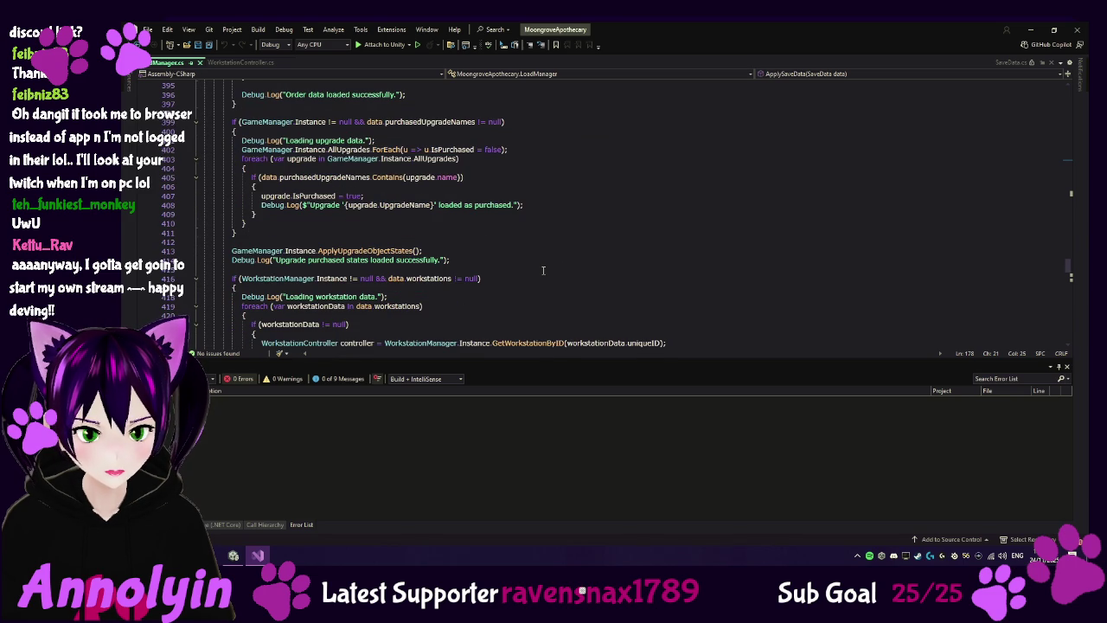
pyautogui.scroll(-1, 543, 270)
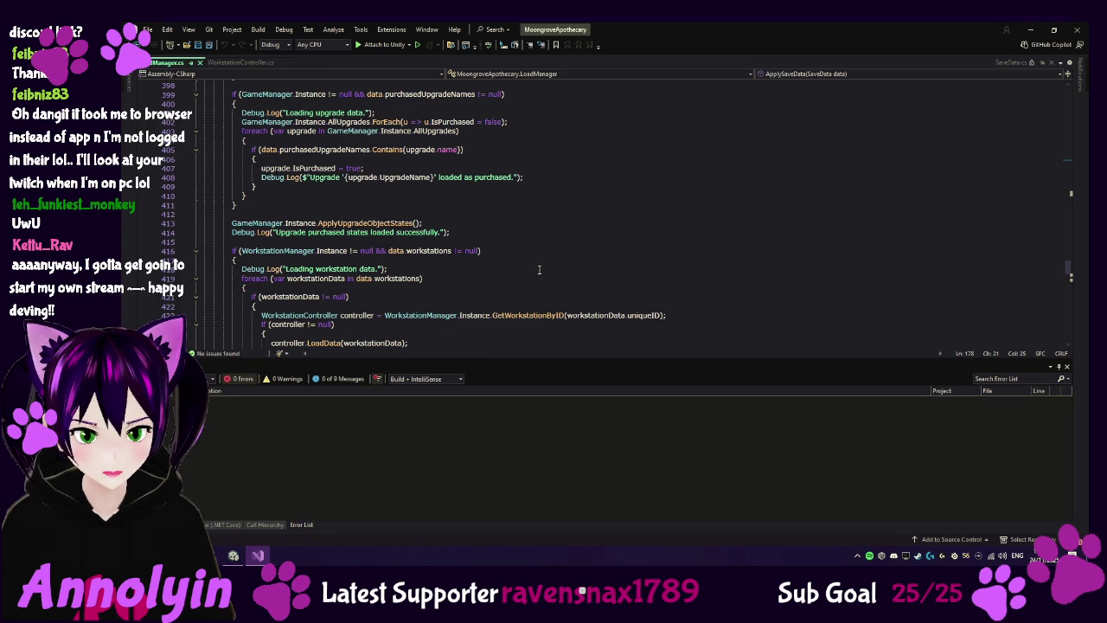
pyautogui.scroll(1, 539, 269)
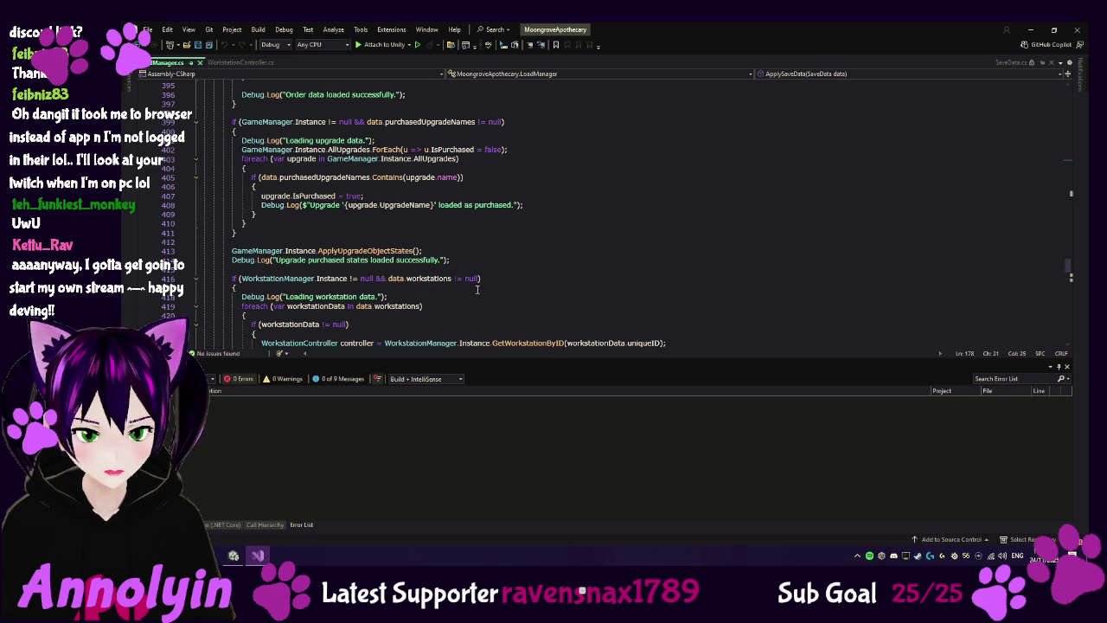
pyautogui.scroll(-1, 475, 289)
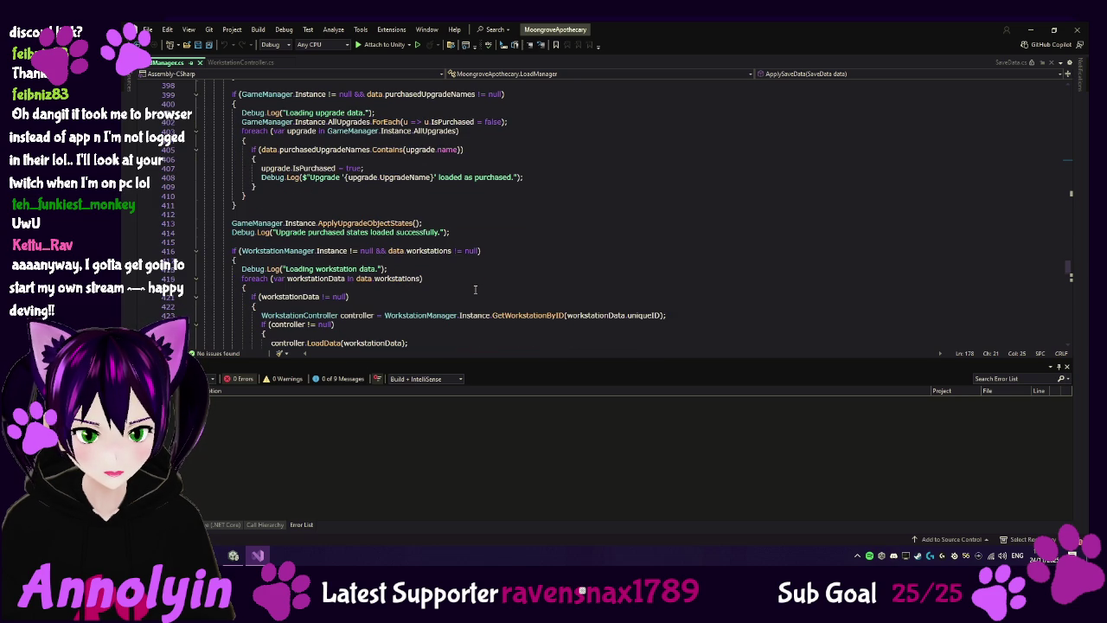
pyautogui.scroll(-1, 475, 290)
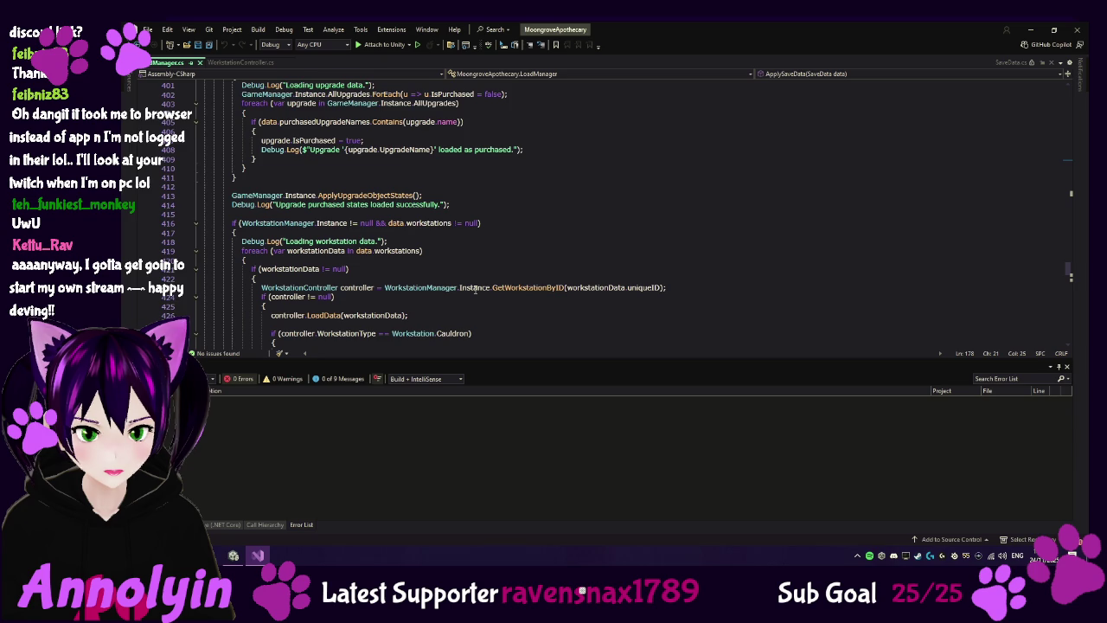
pyautogui.scroll(-1, 474, 289)
pyautogui.scroll(-1, 475, 289)
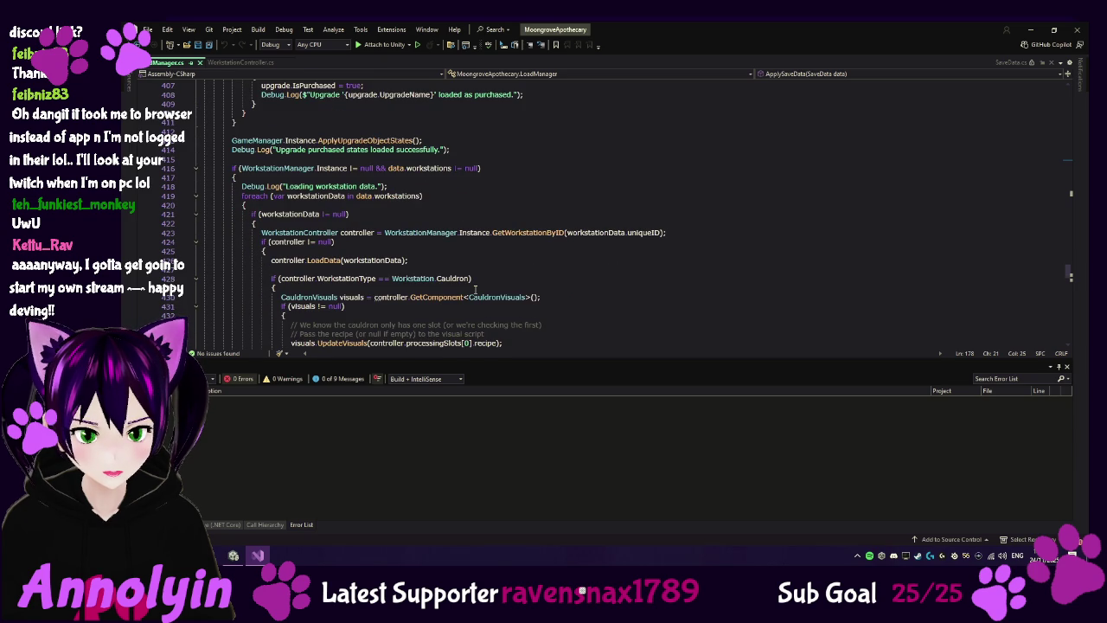
pyautogui.scroll(-1, 475, 290)
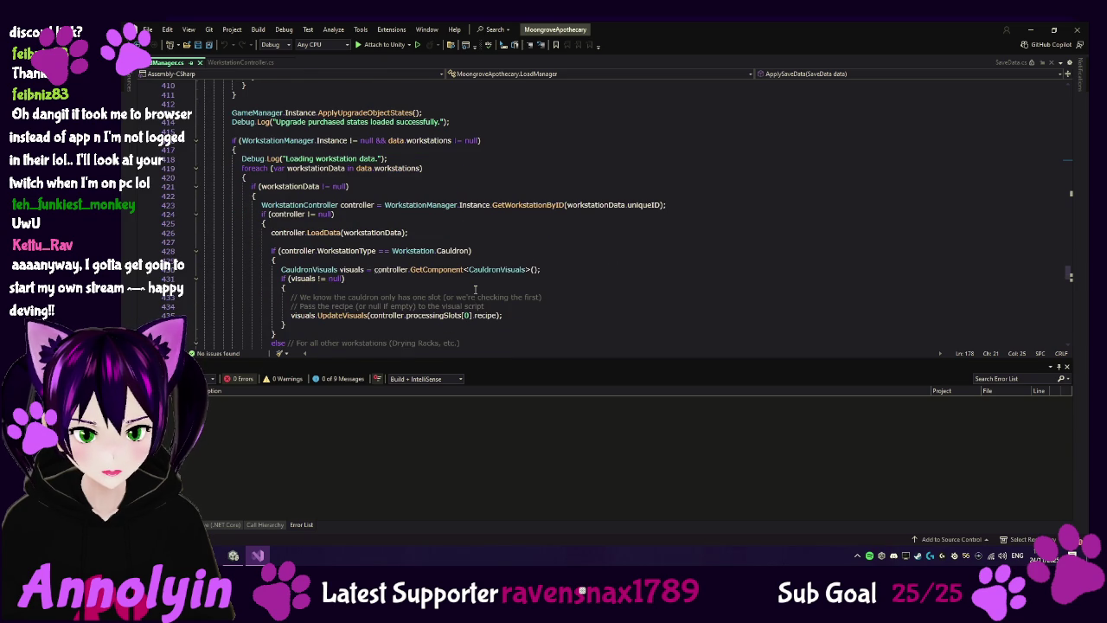
pyautogui.click(233, 554)
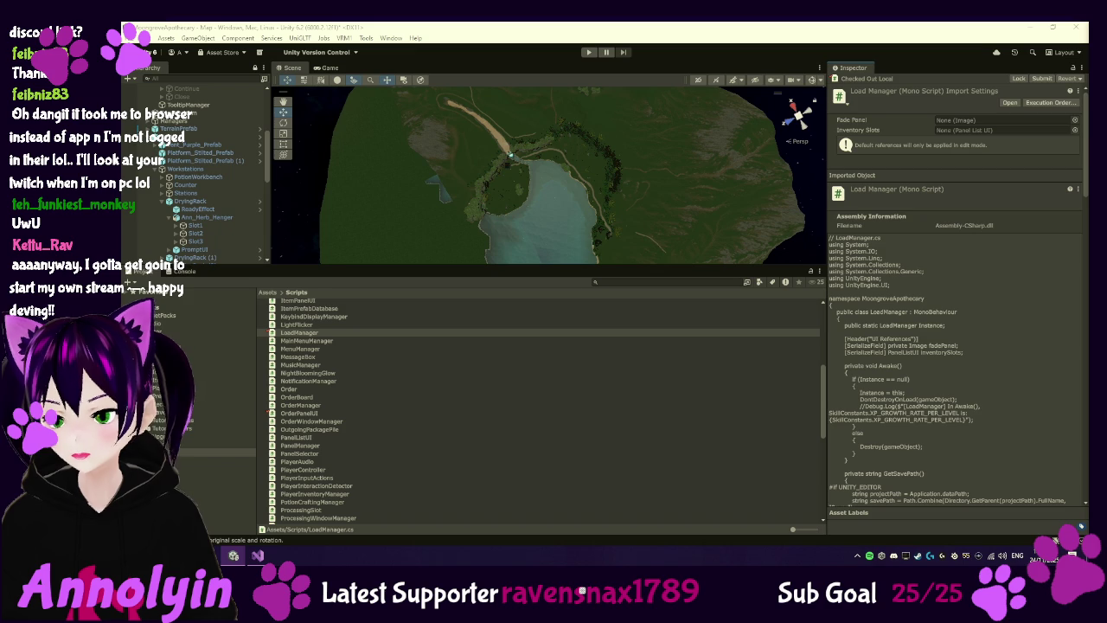
pyautogui.click(256, 556)
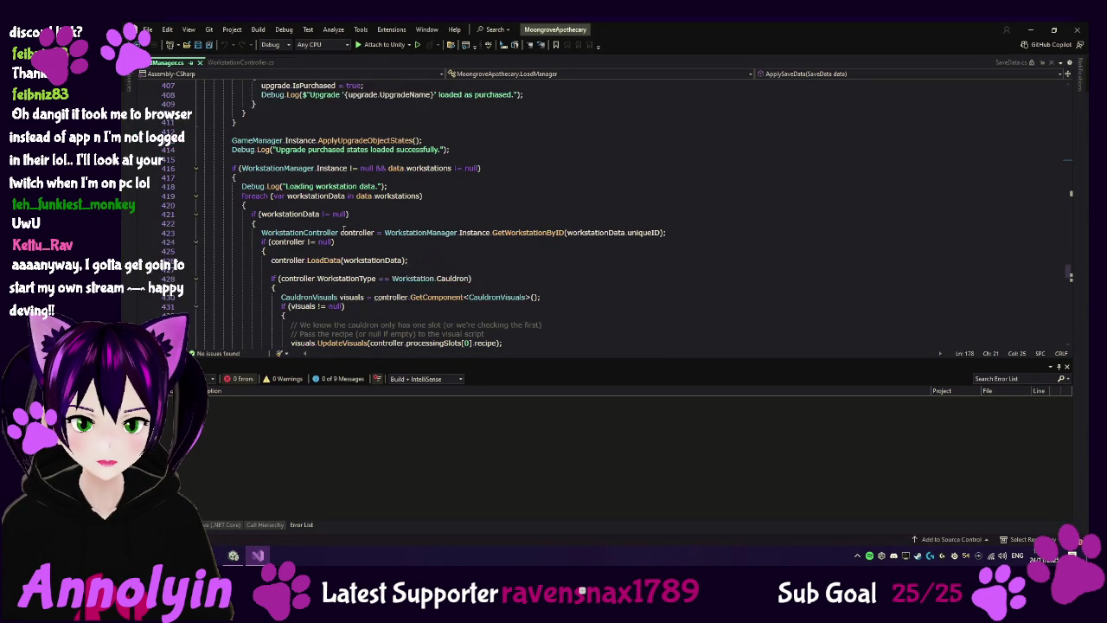
pyautogui.scroll(2, 353, 228)
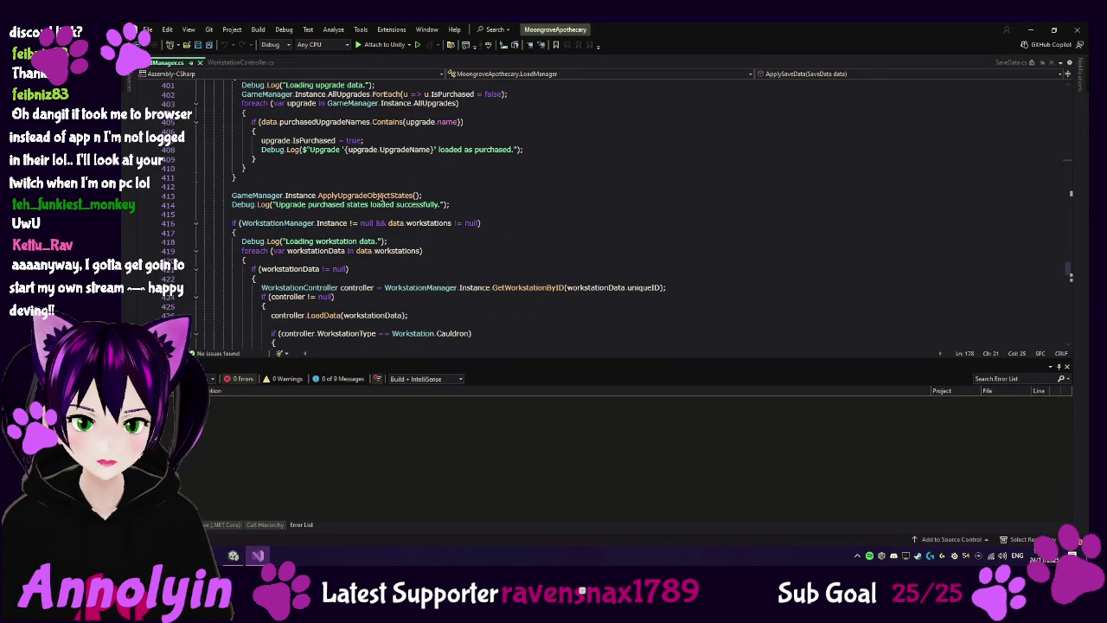
pyautogui.click(378, 196)
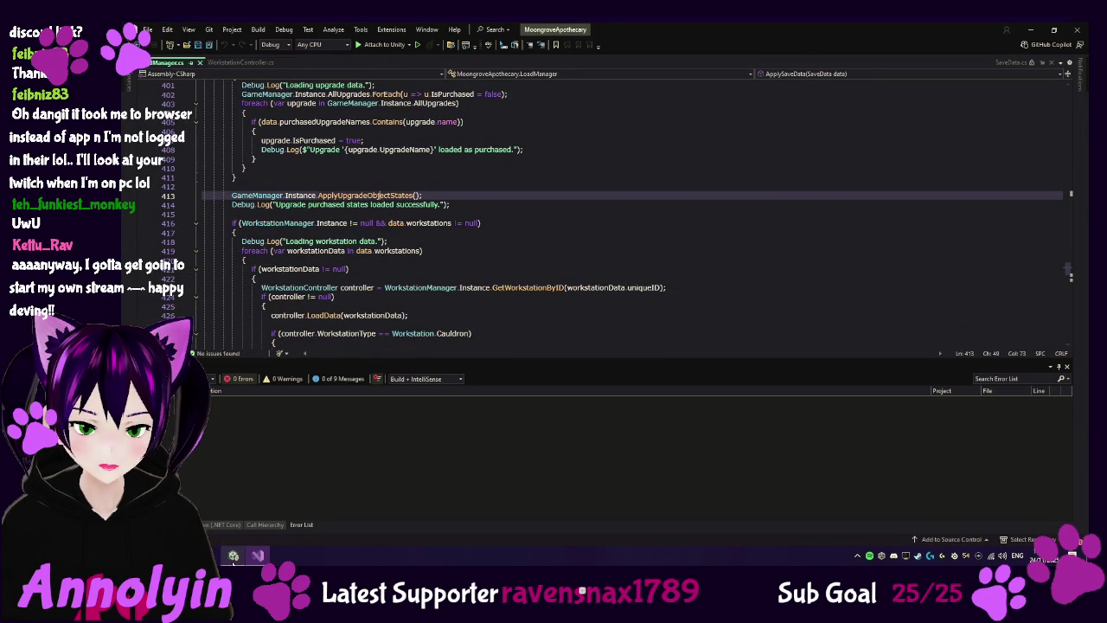
pyautogui.click(233, 556)
pyautogui.scroll(3, 321, 403)
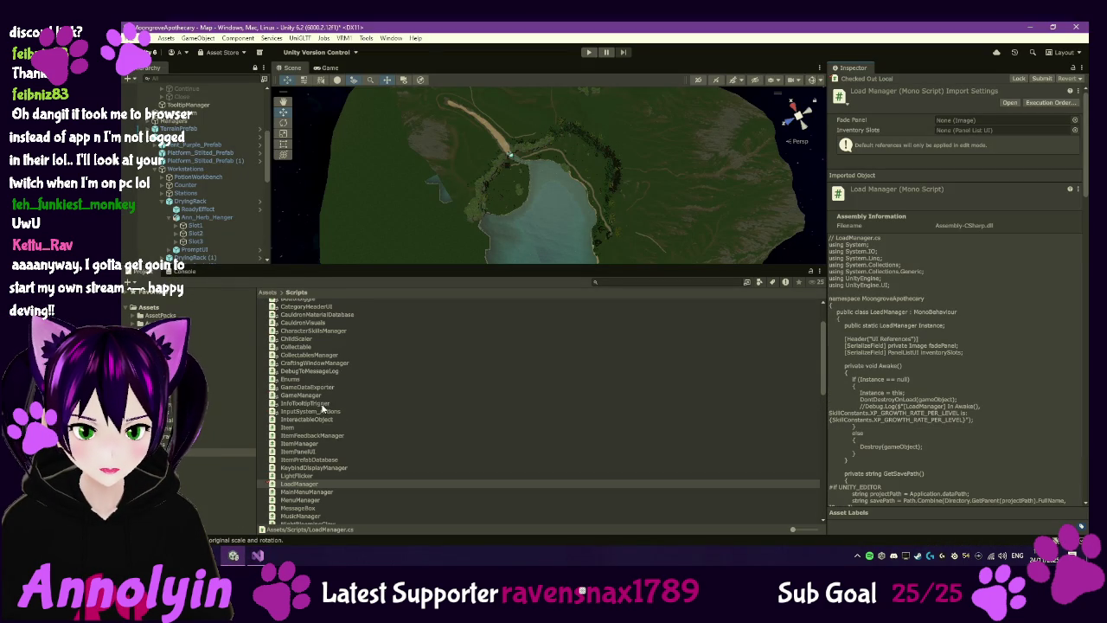
pyautogui.click(304, 395)
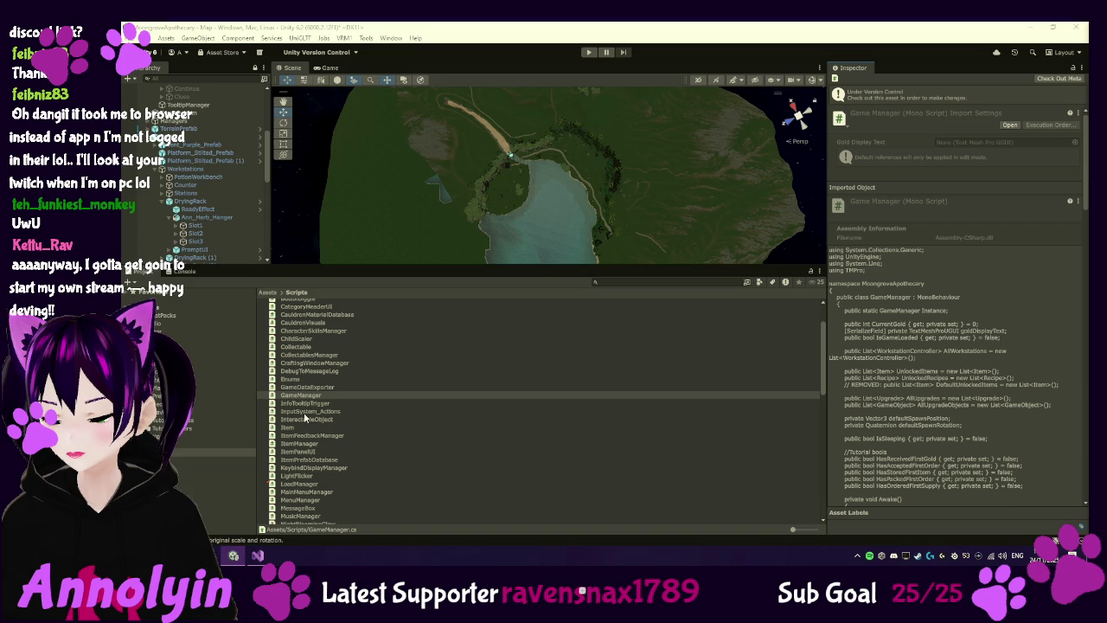
pyautogui.moveTo(258, 555)
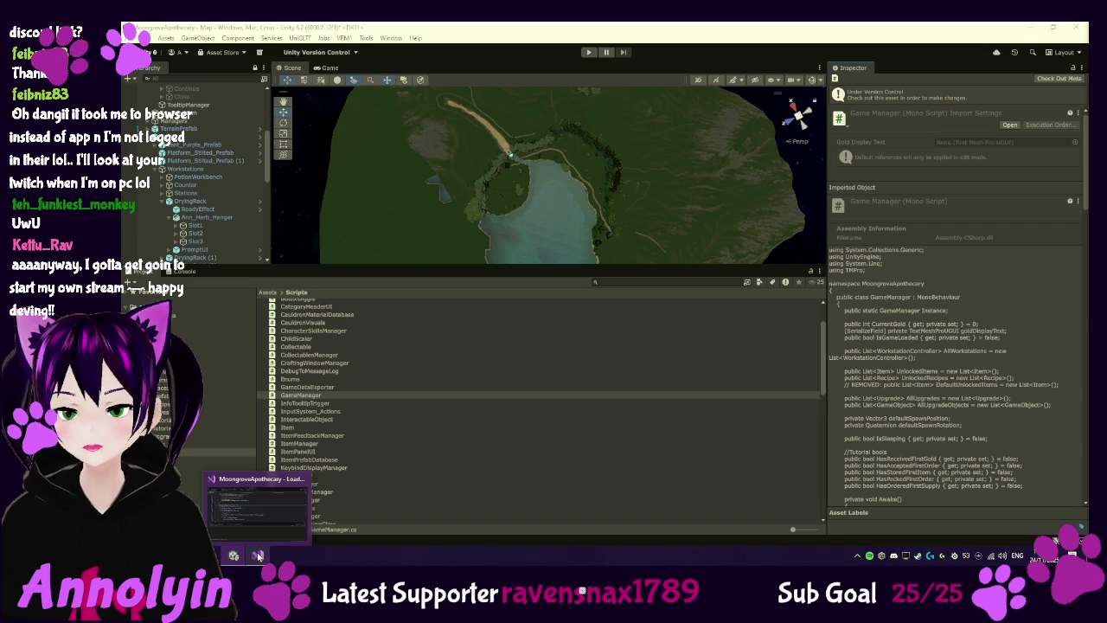
pyautogui.click(257, 504)
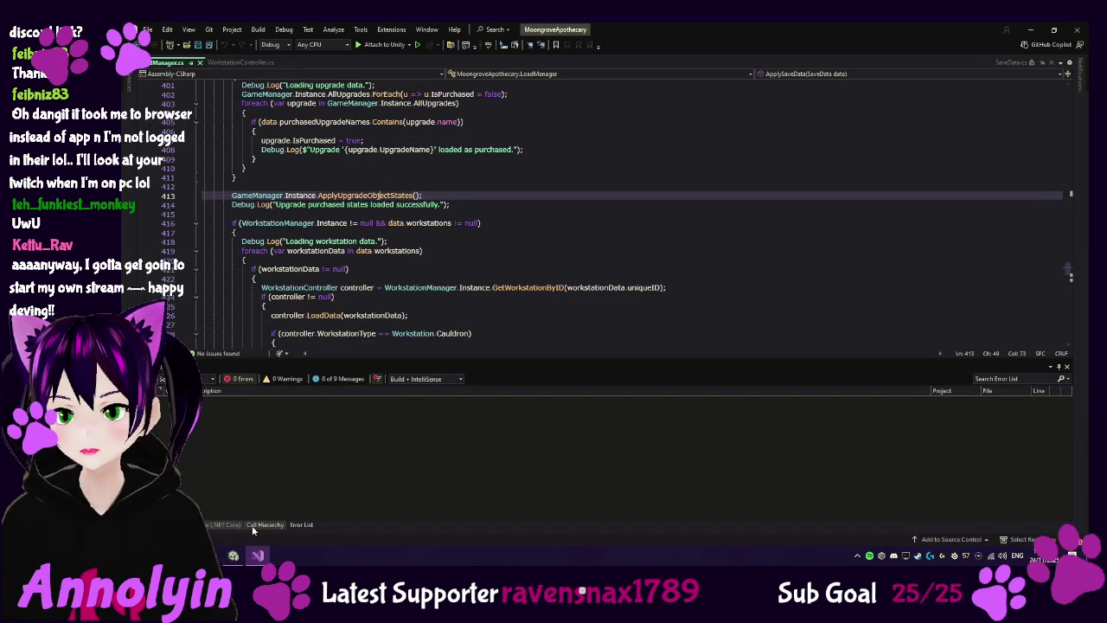
# Step: Paste a public ResetSlots() method looping over processingSlots after CheckProcessingStatusCoroutine in WorkstationController.cs
pyautogui.scroll(1, 472, 287)
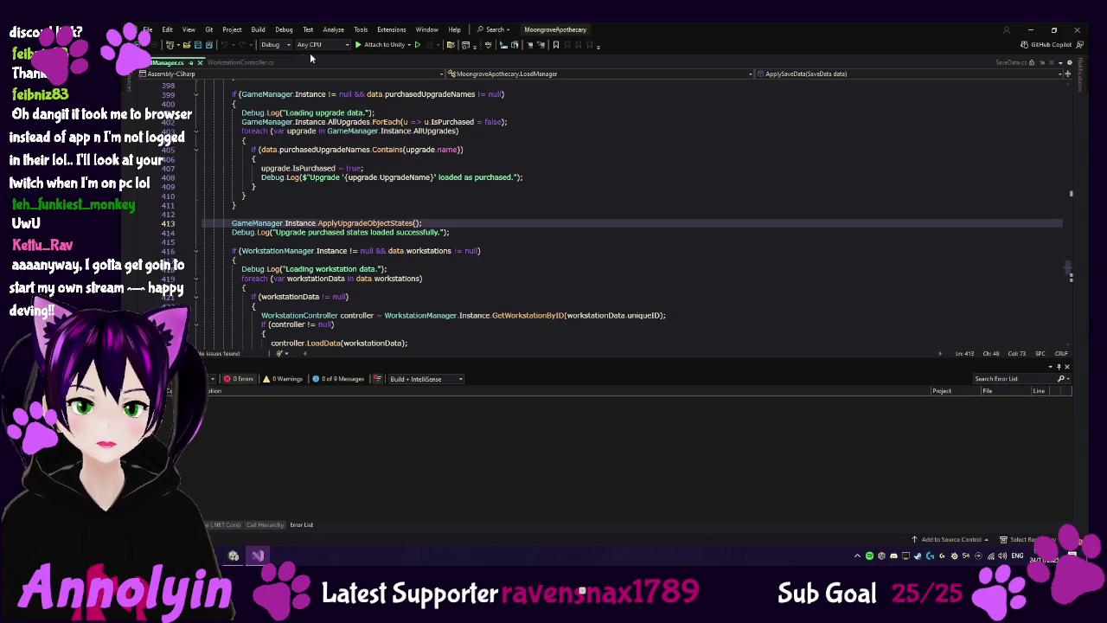
pyautogui.click(229, 62)
pyautogui.scroll(-20, 307, 211)
pyautogui.scroll(-20, 335, 240)
pyautogui.scroll(5, 354, 265)
pyautogui.click(233, 269)
pyautogui.press('Down')
pyautogui.press('Return')
pyautogui.hotkey('ctrl', 'v')
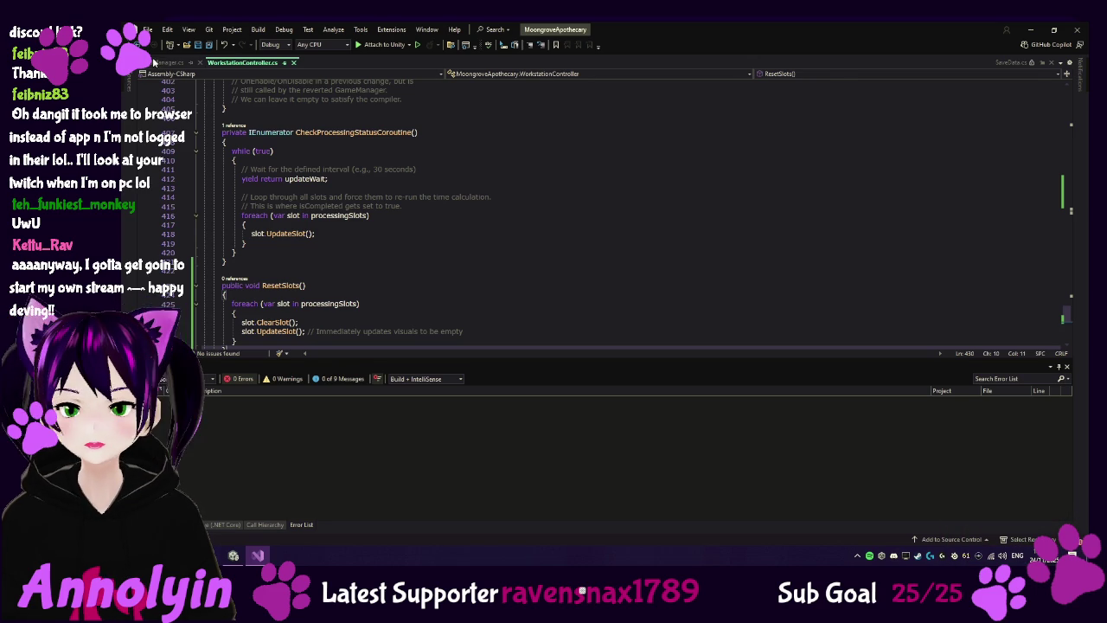
# Step: Review LoadManager.cs's loading code and collapse the WorkstationManager if block at line 416
pyautogui.click(156, 62)
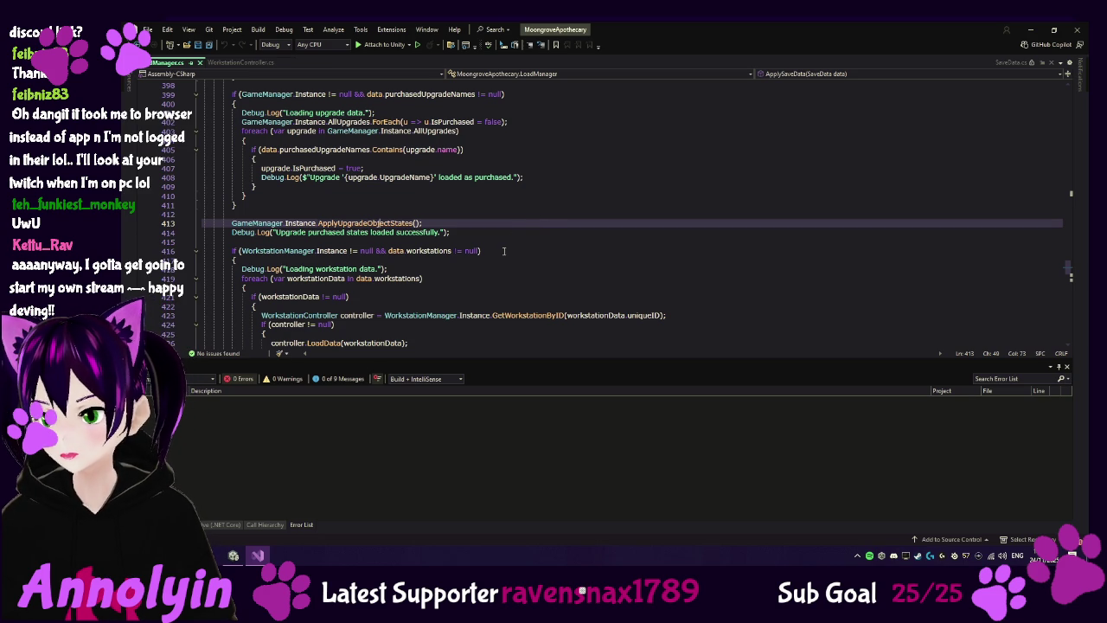
pyautogui.scroll(3, 505, 251)
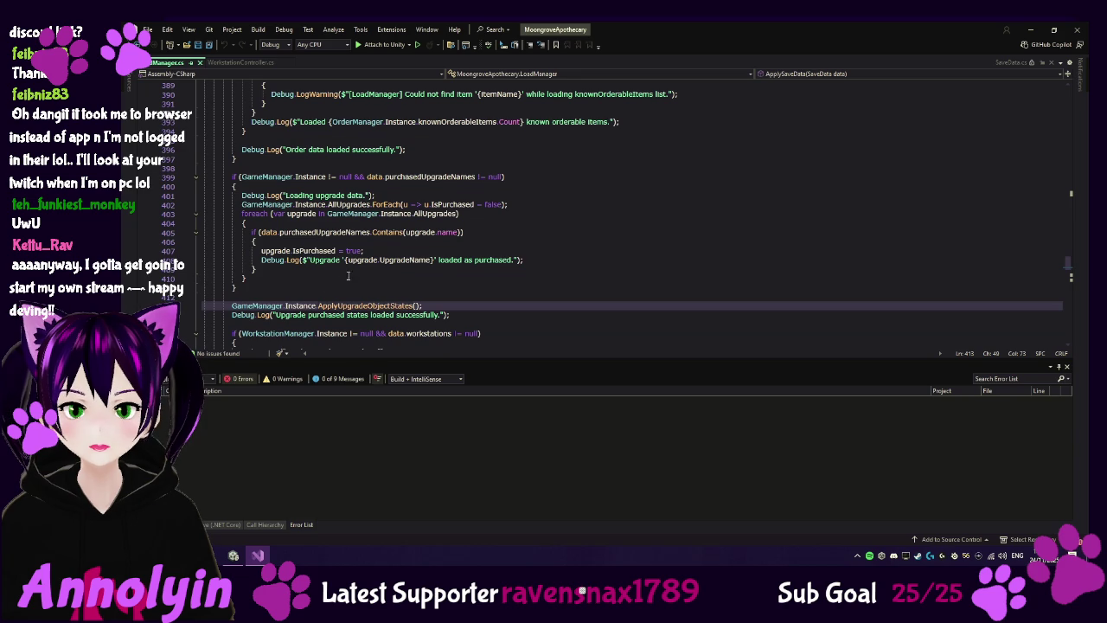
pyautogui.scroll(7, 323, 283)
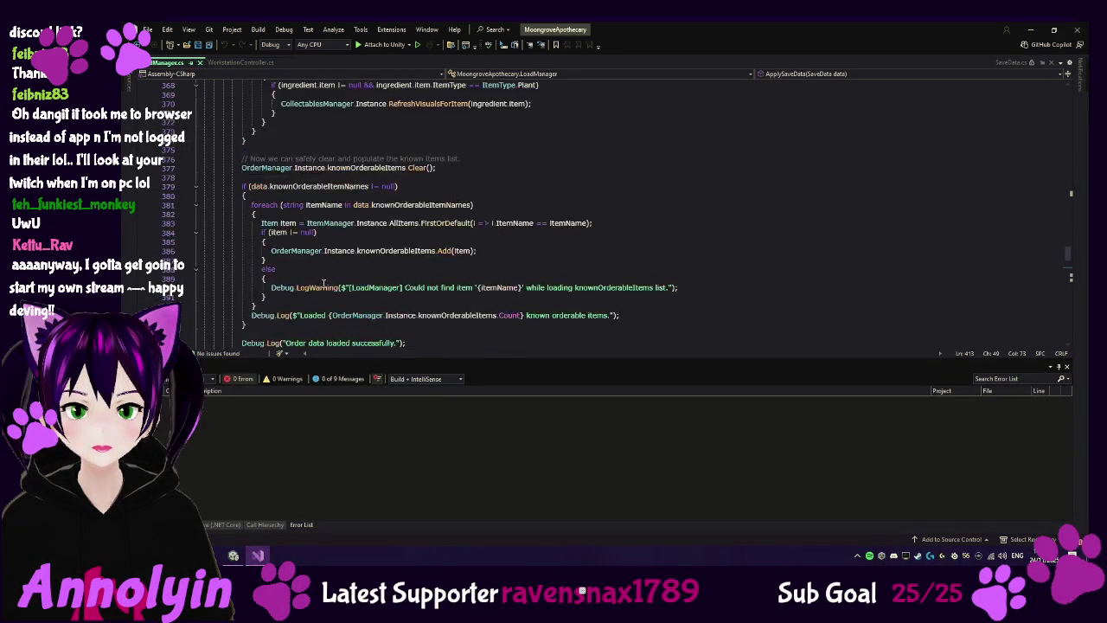
pyautogui.scroll(4, 324, 283)
pyautogui.scroll(-9, 324, 283)
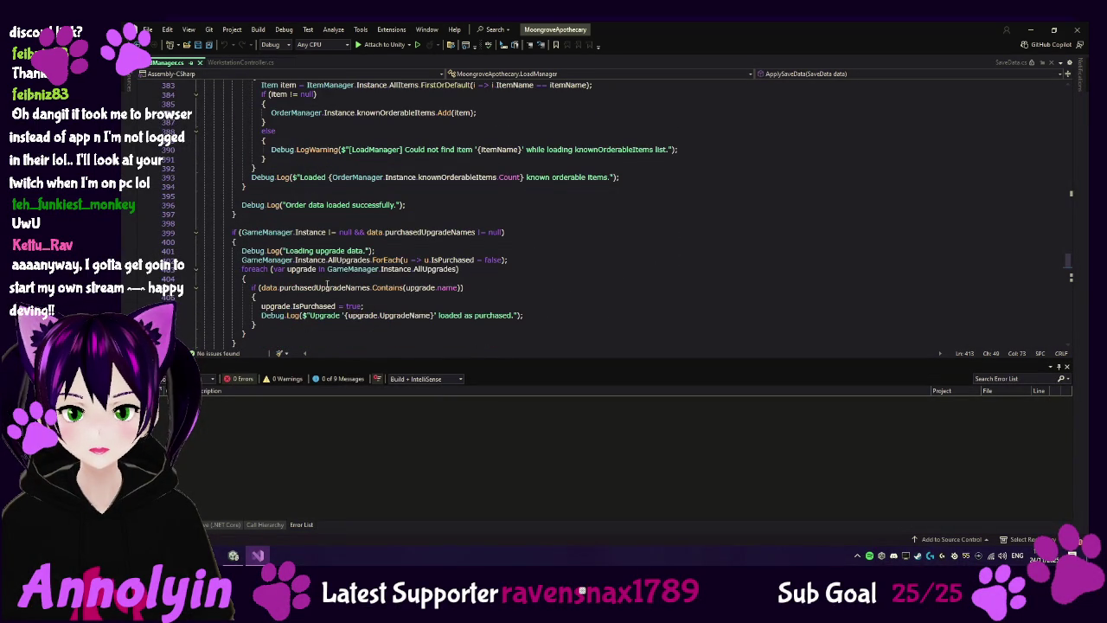
pyautogui.moveTo(310, 232)
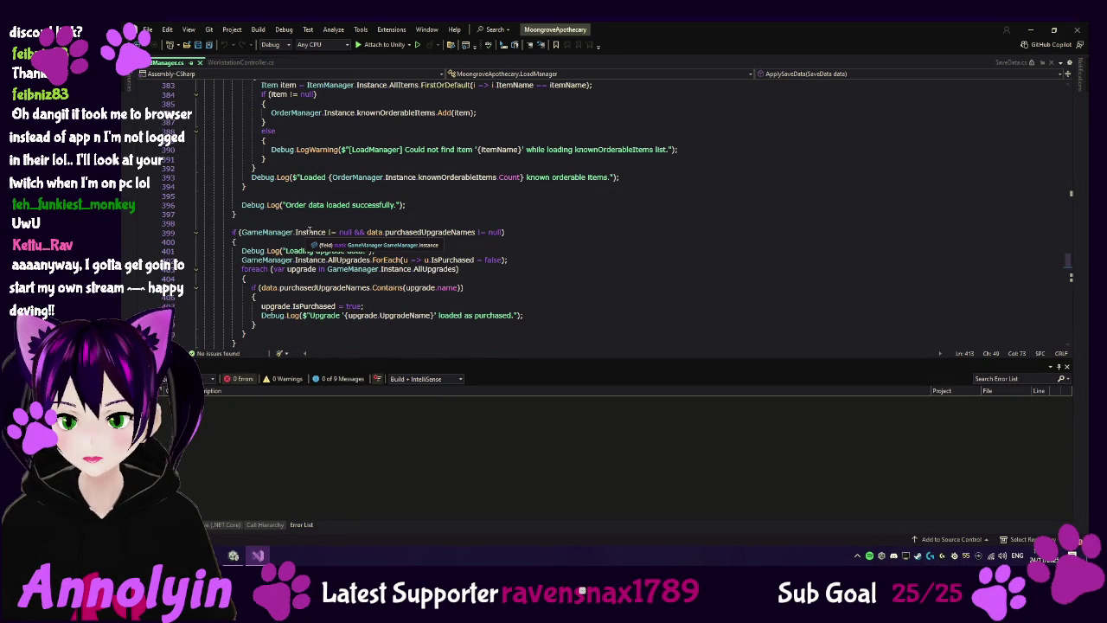
pyautogui.scroll(-3, 346, 237)
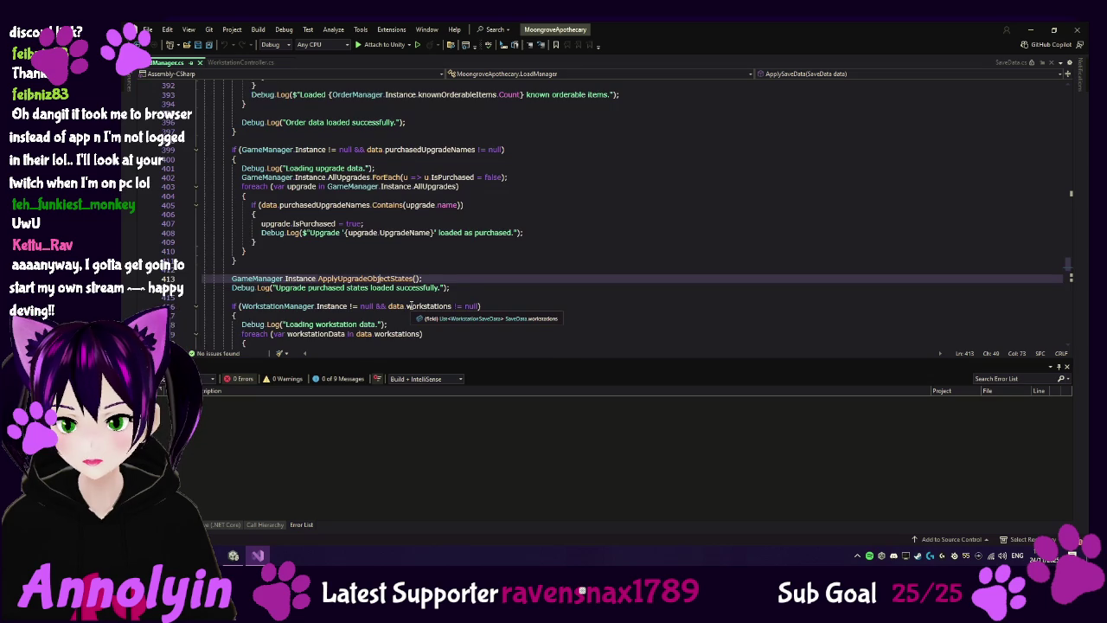
pyautogui.scroll(-1, 484, 281)
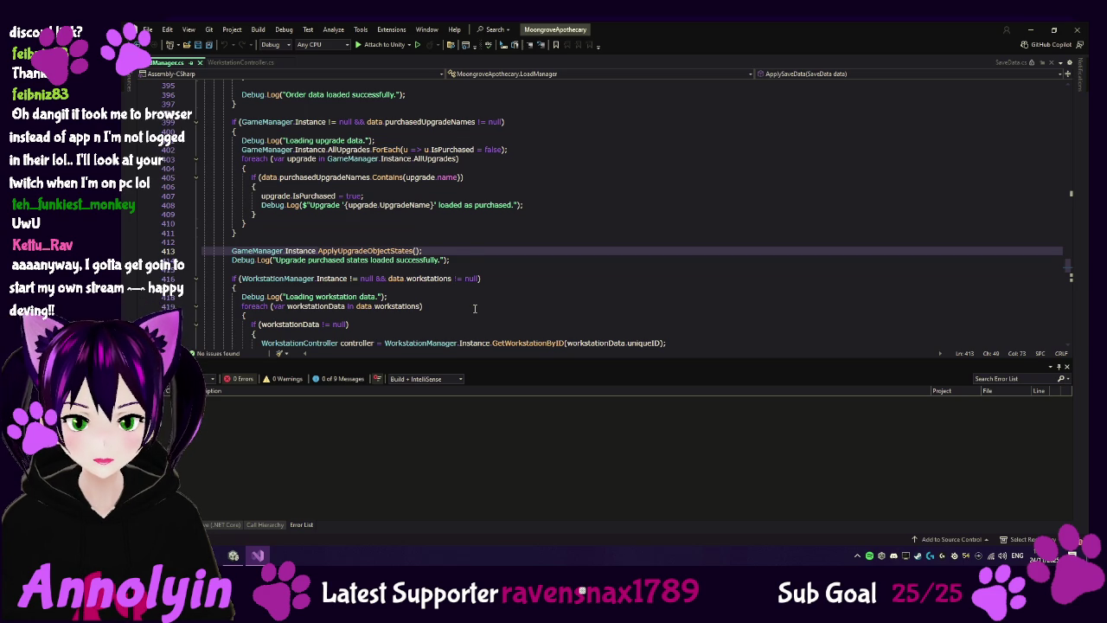
pyautogui.scroll(-1, 474, 308)
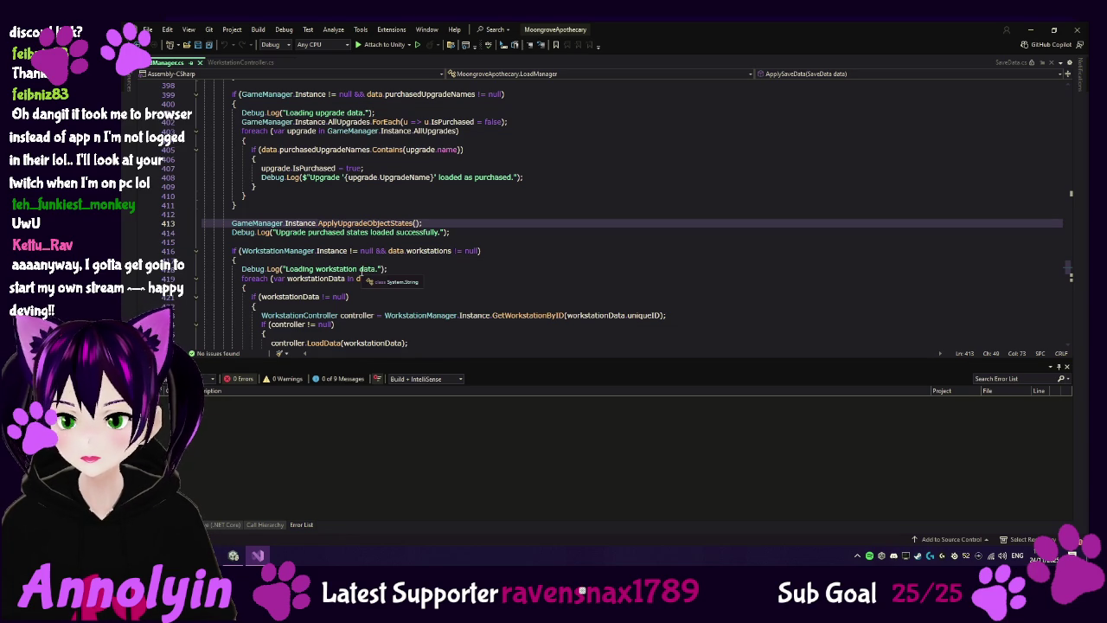
pyautogui.click(196, 252)
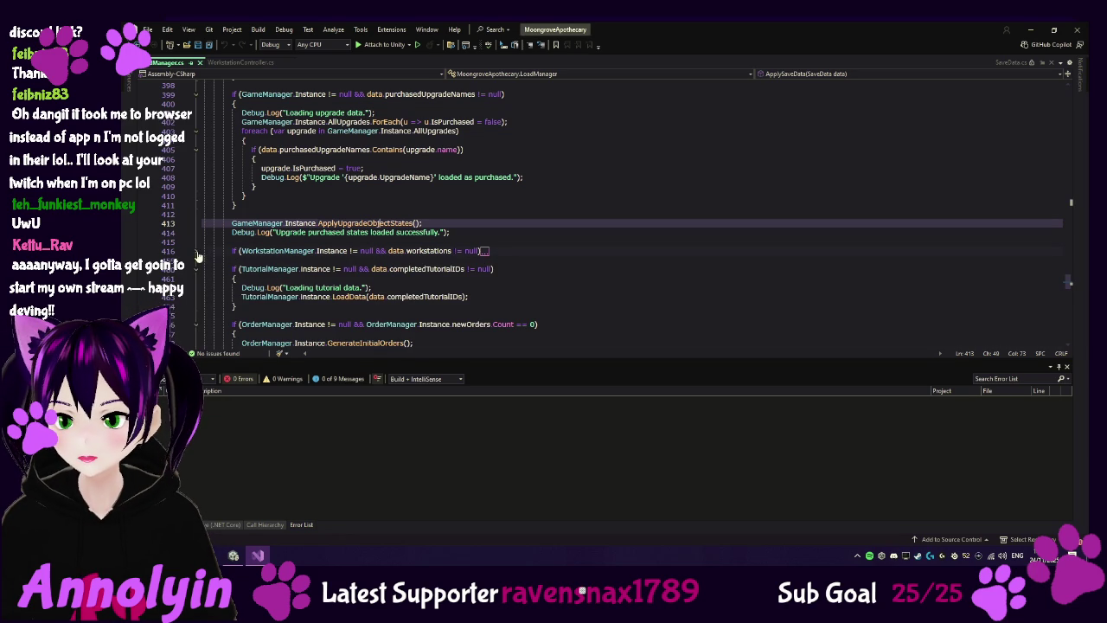
# Step: Replace the folded line-416 block with rewritten code calling ResetSlots on every WorkstationController before loading
pyautogui.click(245, 251)
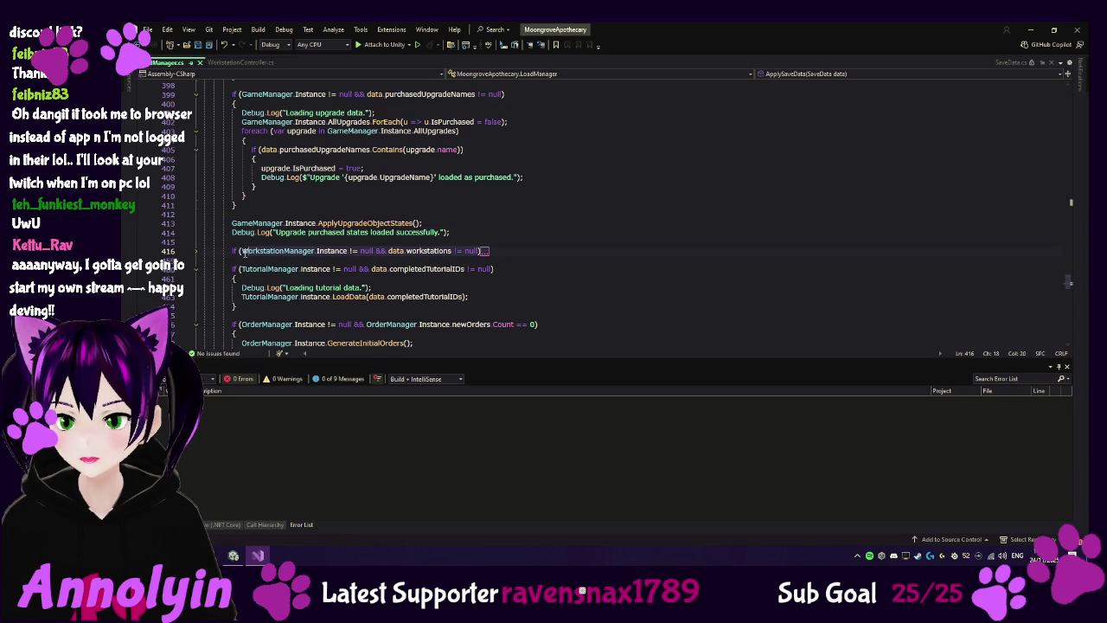
pyautogui.press('End')
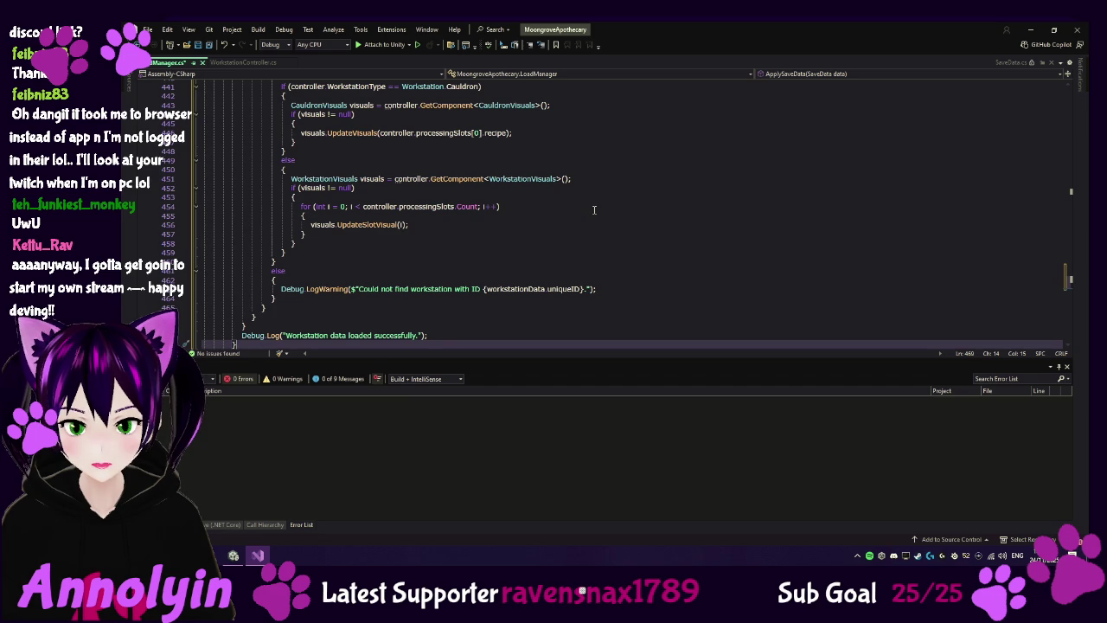
pyautogui.scroll(9, 594, 209)
pyautogui.scroll(2, 594, 209)
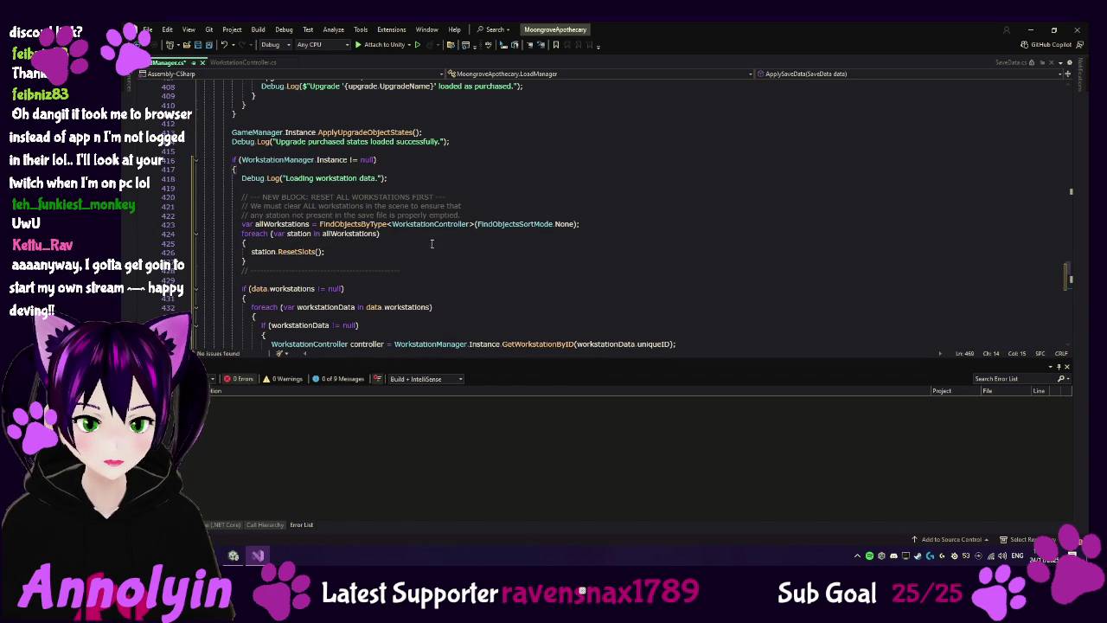
pyautogui.scroll(-1, 384, 252)
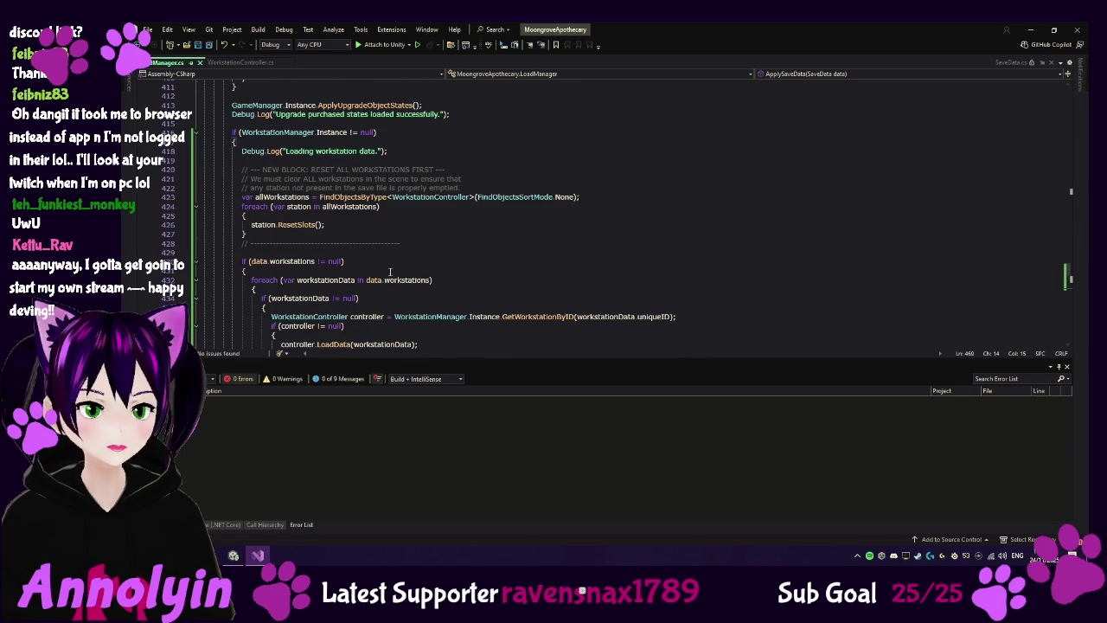
pyautogui.moveTo(235, 556)
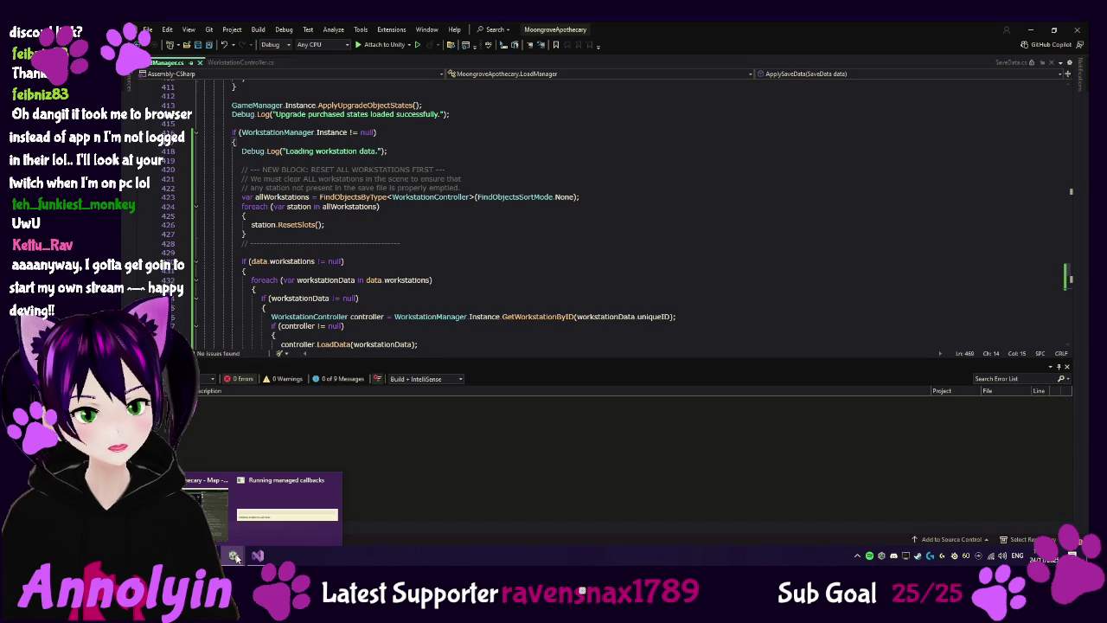
# Step: Back in Unity, set the Game view to Play Focused, enlarge it, and start the game
pyautogui.click(234, 527)
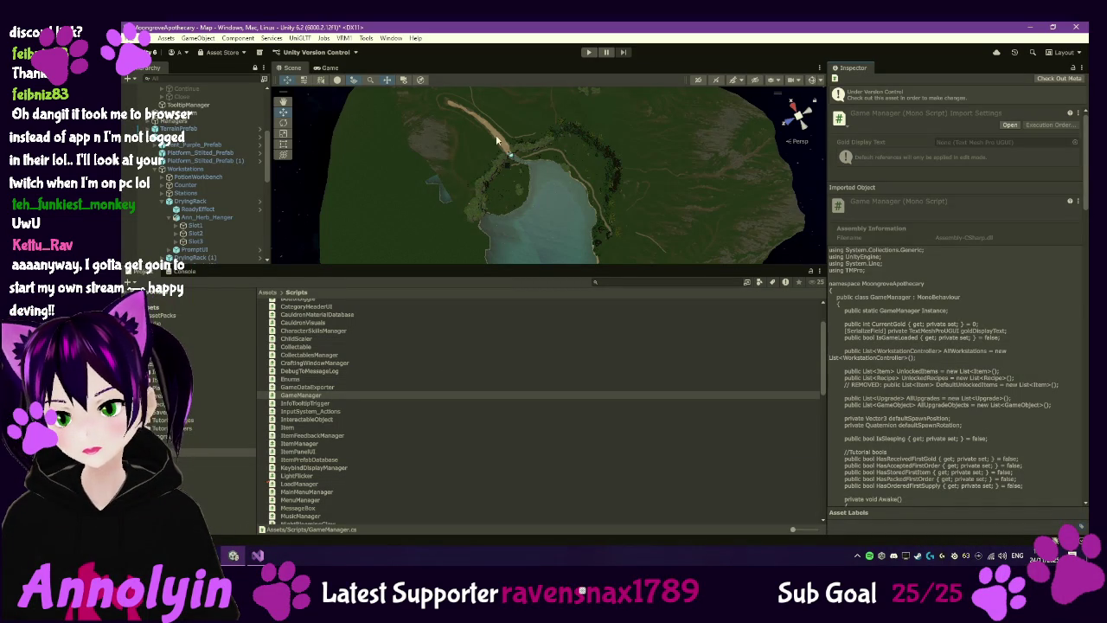
pyautogui.click(589, 53)
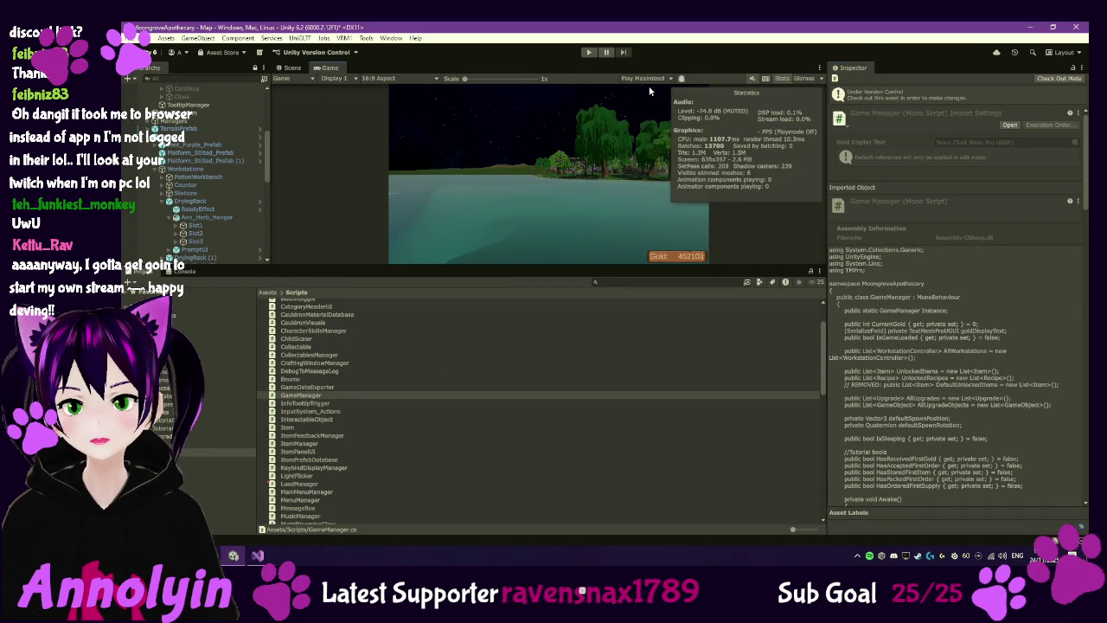
pyautogui.click(650, 77)
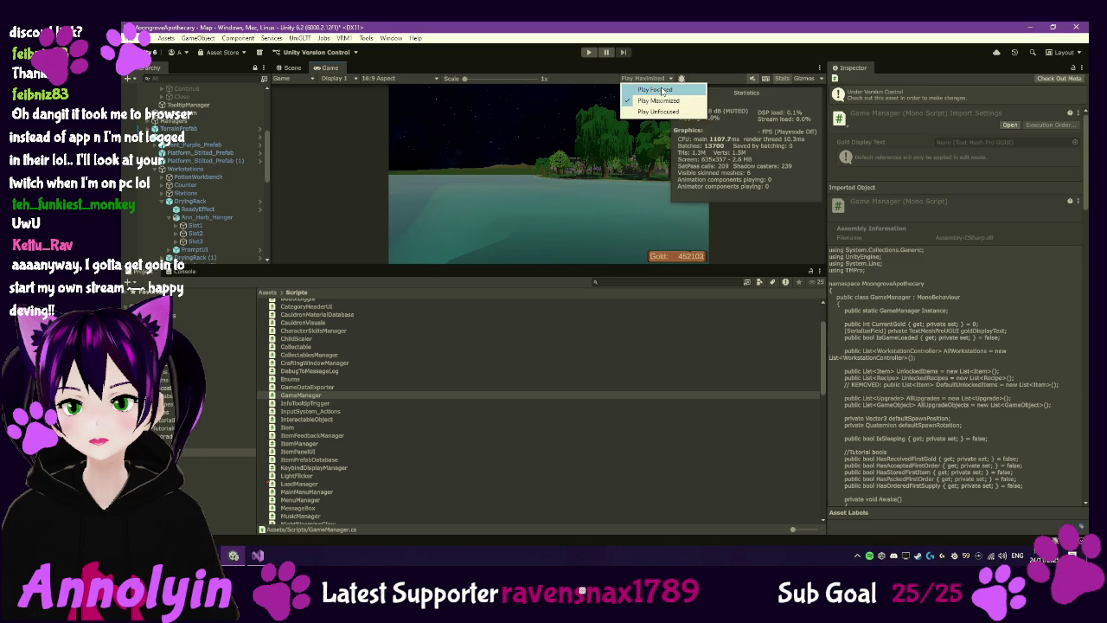
pyautogui.click(659, 90)
pyautogui.moveTo(641, 273); pyautogui.dragTo(650, 406)
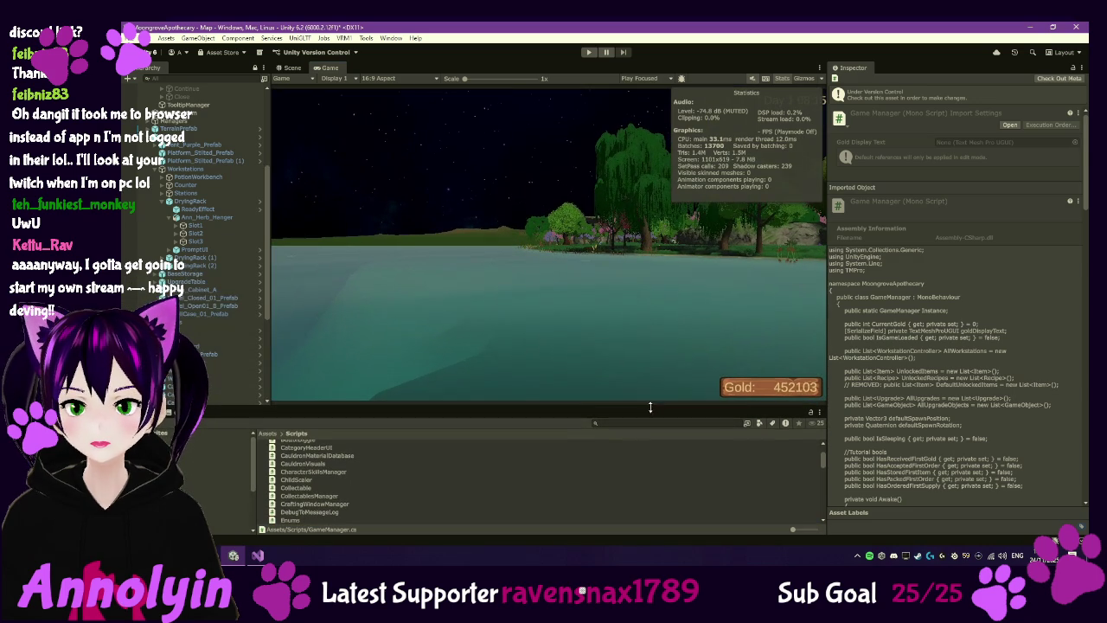
pyautogui.click(588, 52)
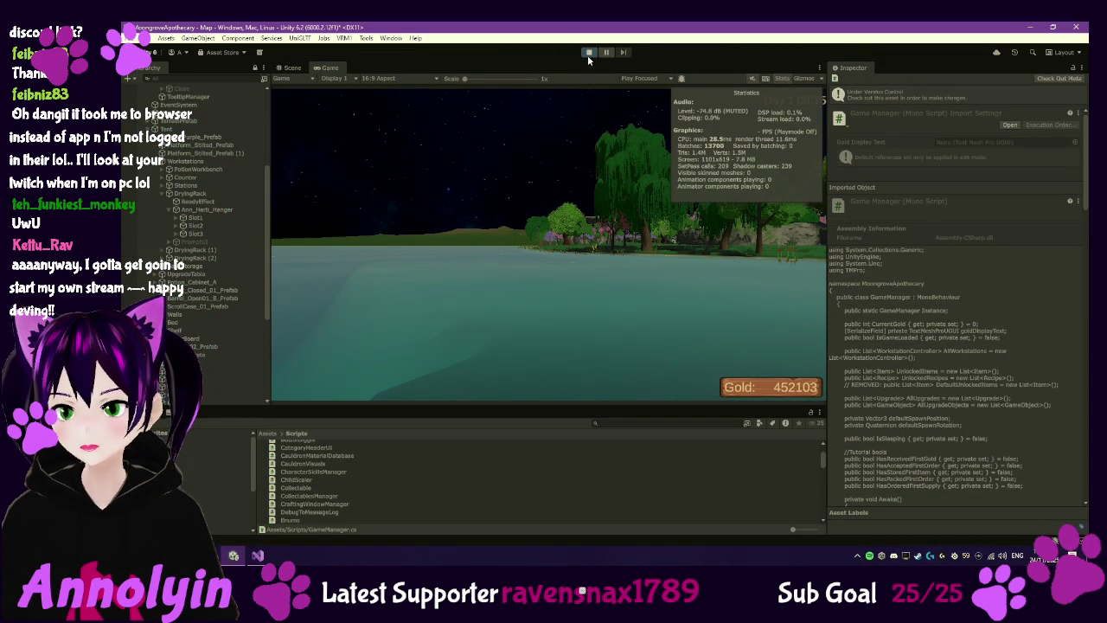
pyautogui.click(548, 278)
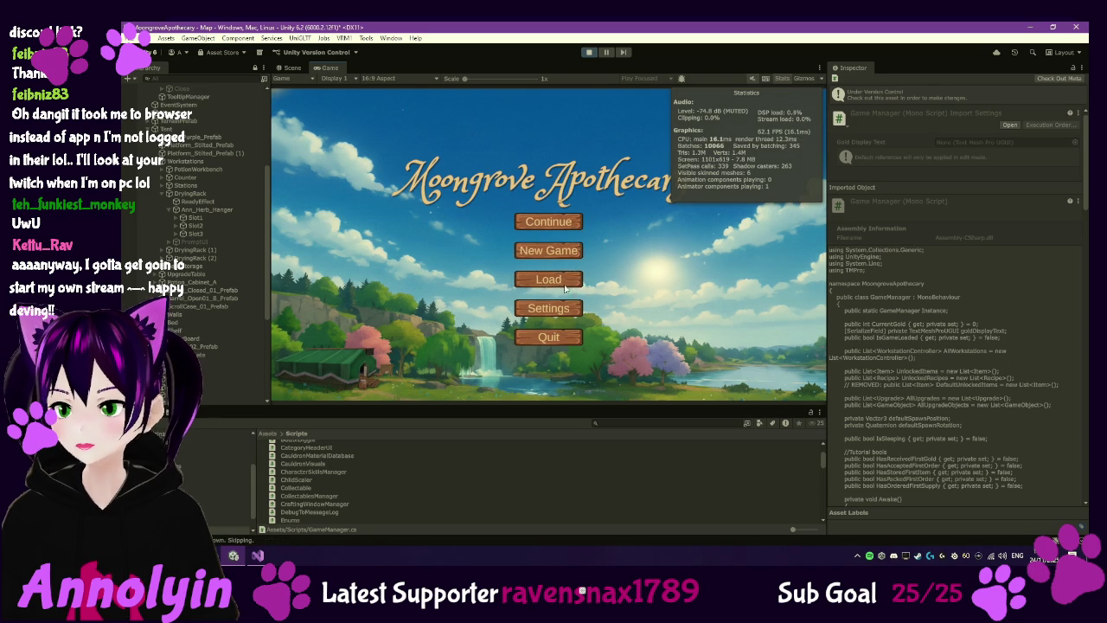
# Step: Load the Slot 2 save and walk to the drying rack's processing slots
pyautogui.click(568, 263)
pyautogui.click(511, 359)
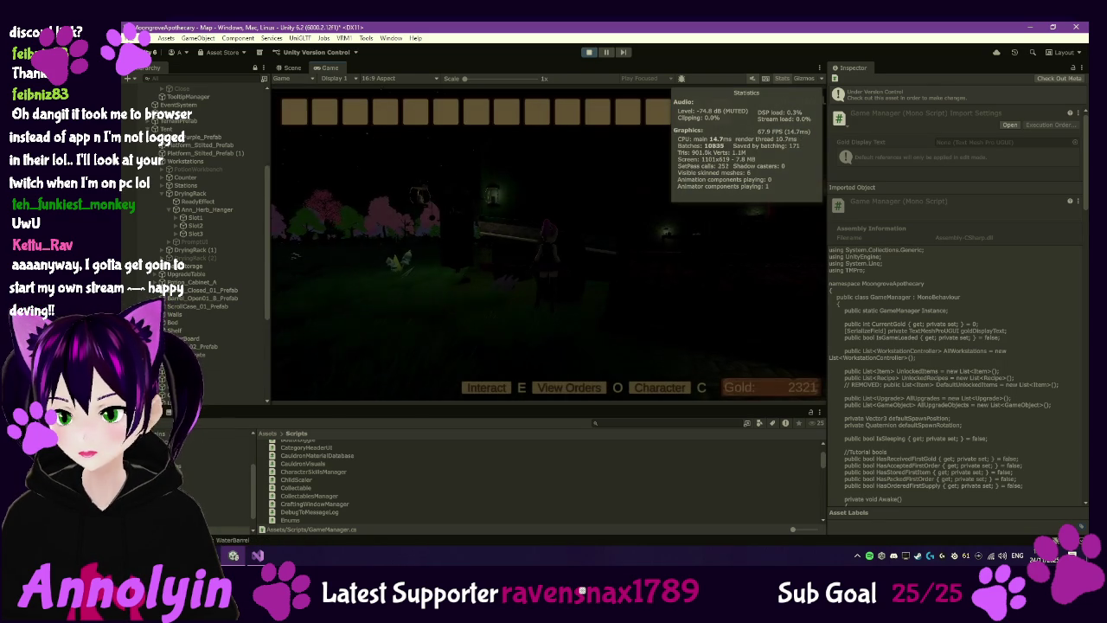
pyautogui.press('w')
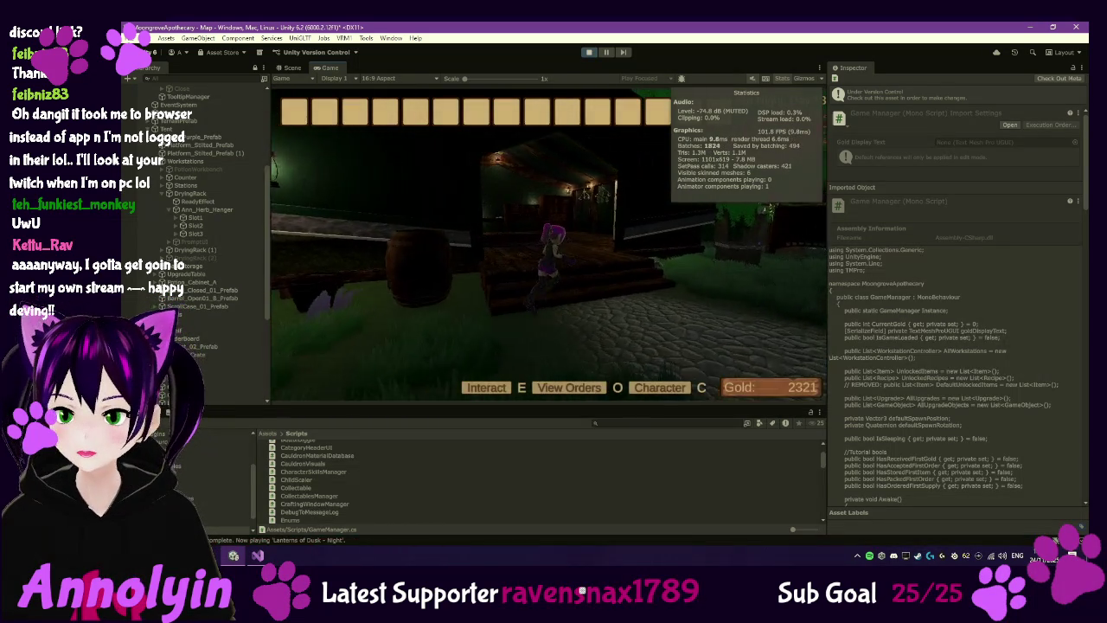
pyautogui.press('w')
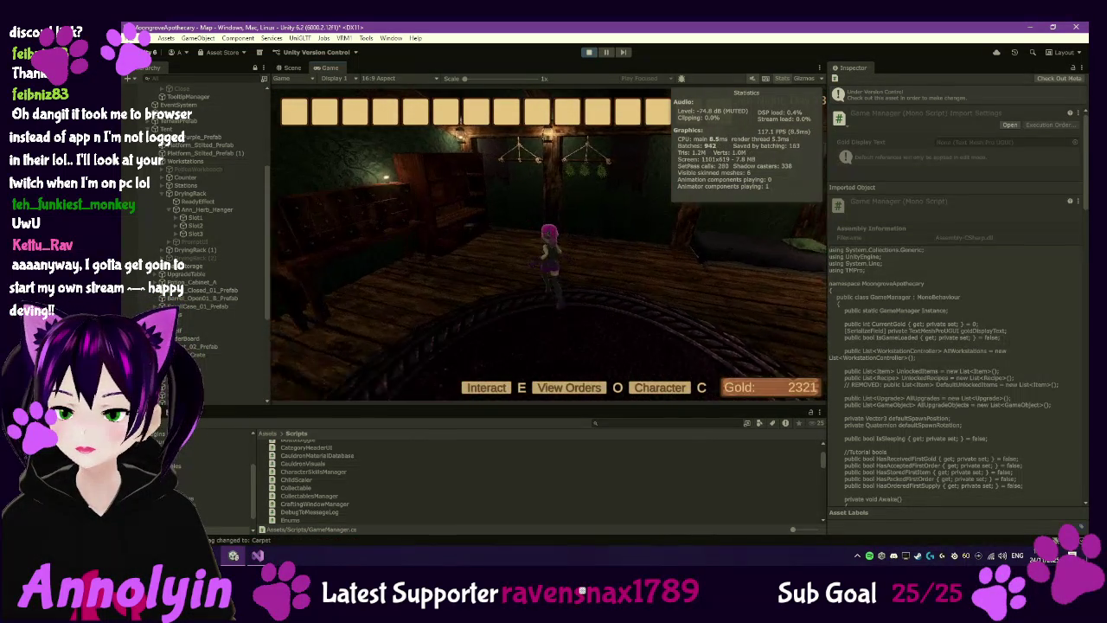
pyautogui.press('e')
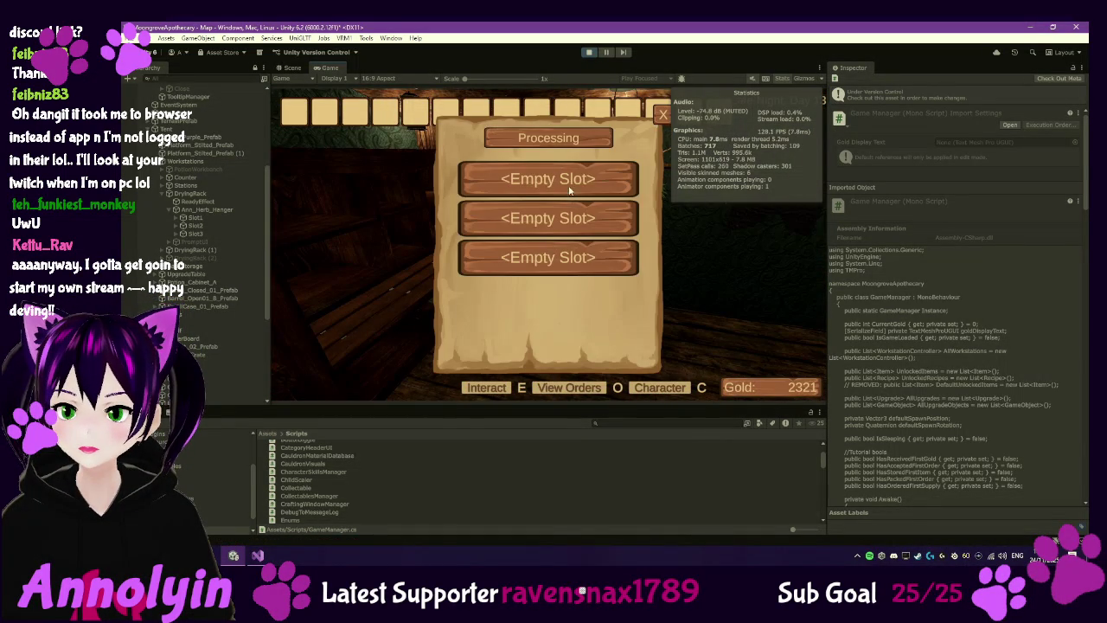
# Step: Start Dried Cinfernia, Dried Brush Sage and Dried Ember Kelp drying in rack slots 1–3
pyautogui.click(553, 178)
pyautogui.click(536, 191)
pyautogui.click(534, 219)
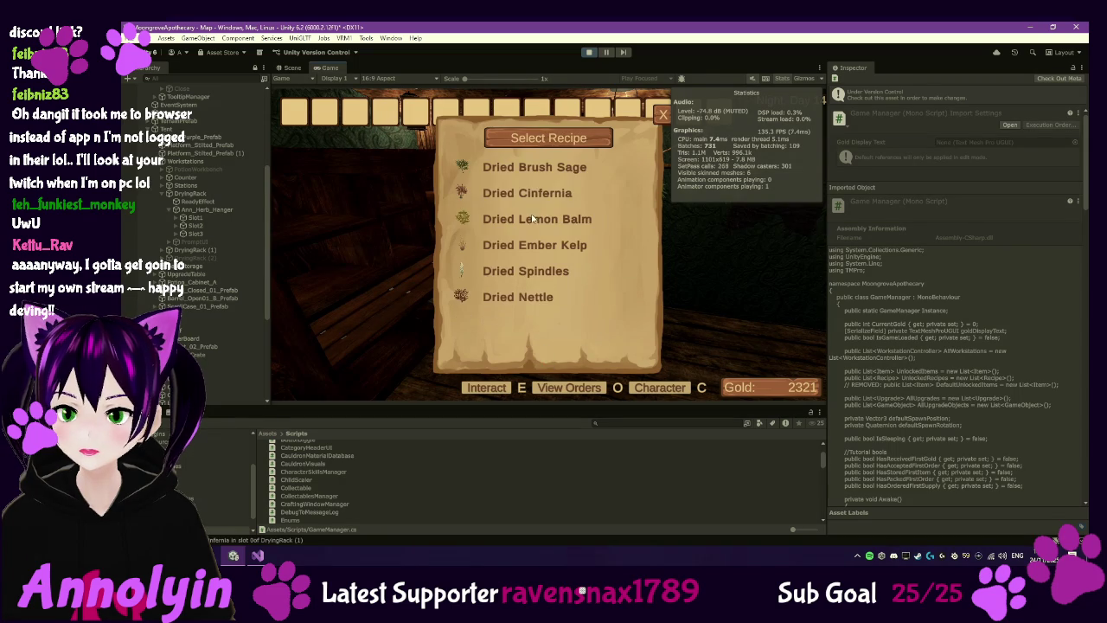
pyautogui.click(532, 173)
pyautogui.click(548, 353)
pyautogui.click(548, 256)
pyautogui.click(534, 245)
pyautogui.click(550, 352)
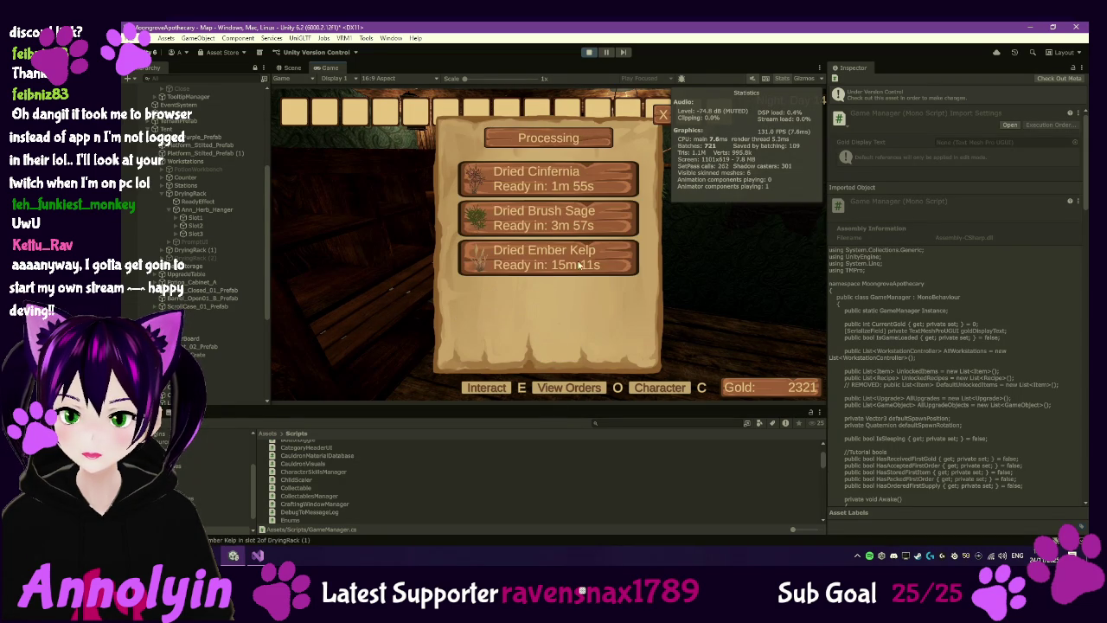
# Step: Pause the game and request loading the Slot 2 save again
pyautogui.press('Escape')
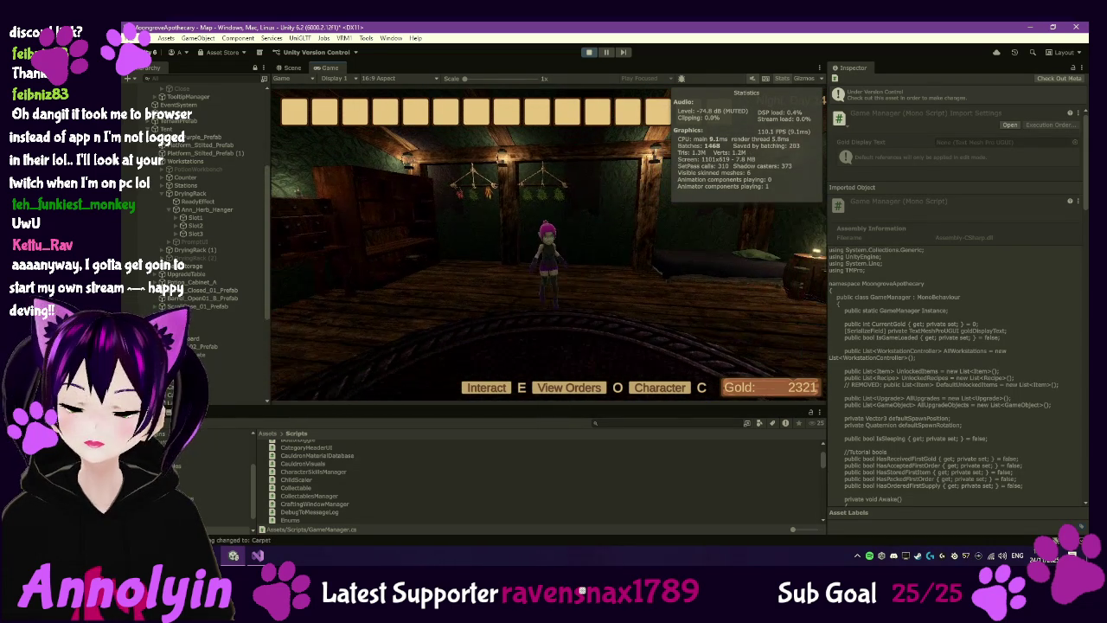
pyautogui.press('Escape')
pyautogui.click(548, 228)
pyautogui.click(536, 262)
pyautogui.click(497, 359)
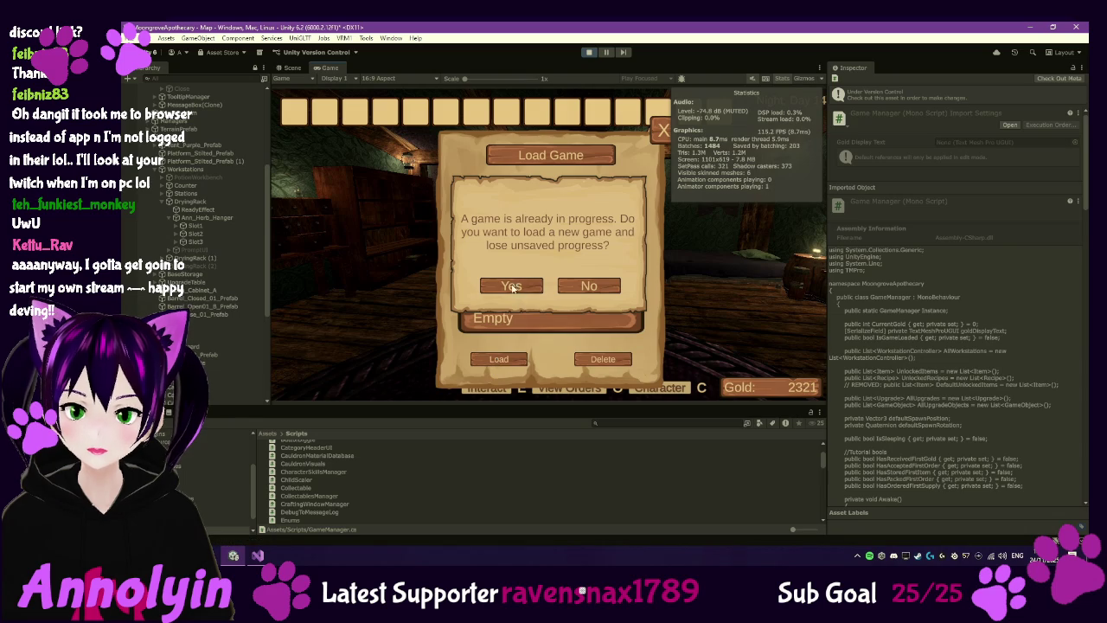
# Step: Confirm the reload and inspect each drying rack, verifying only saved contents remain
pyautogui.click(515, 286)
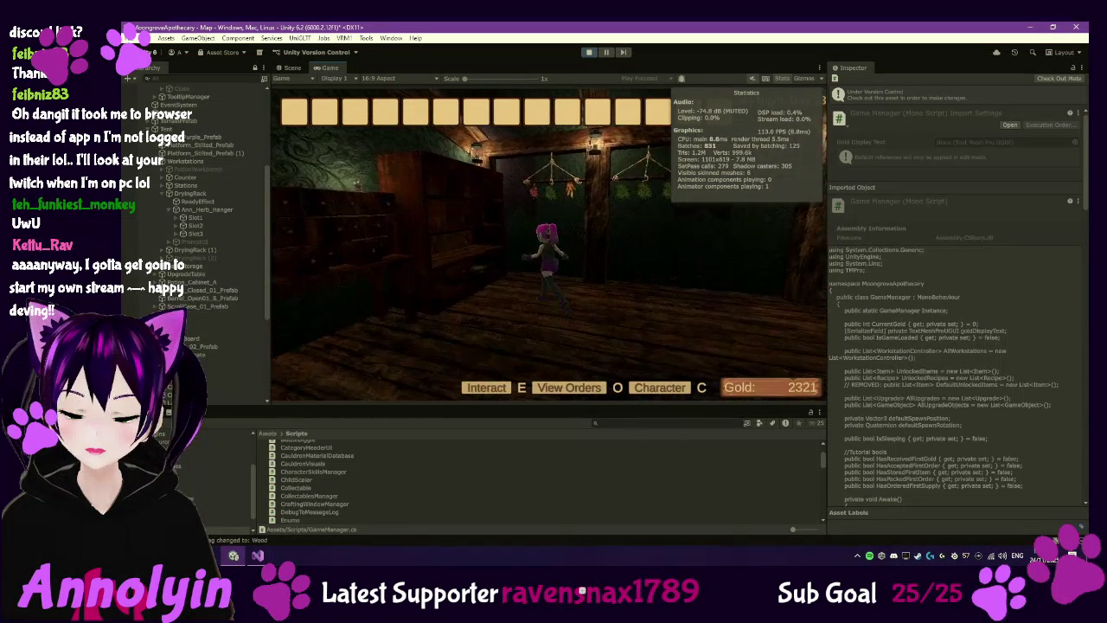
pyautogui.press('e')
pyautogui.press('Escape')
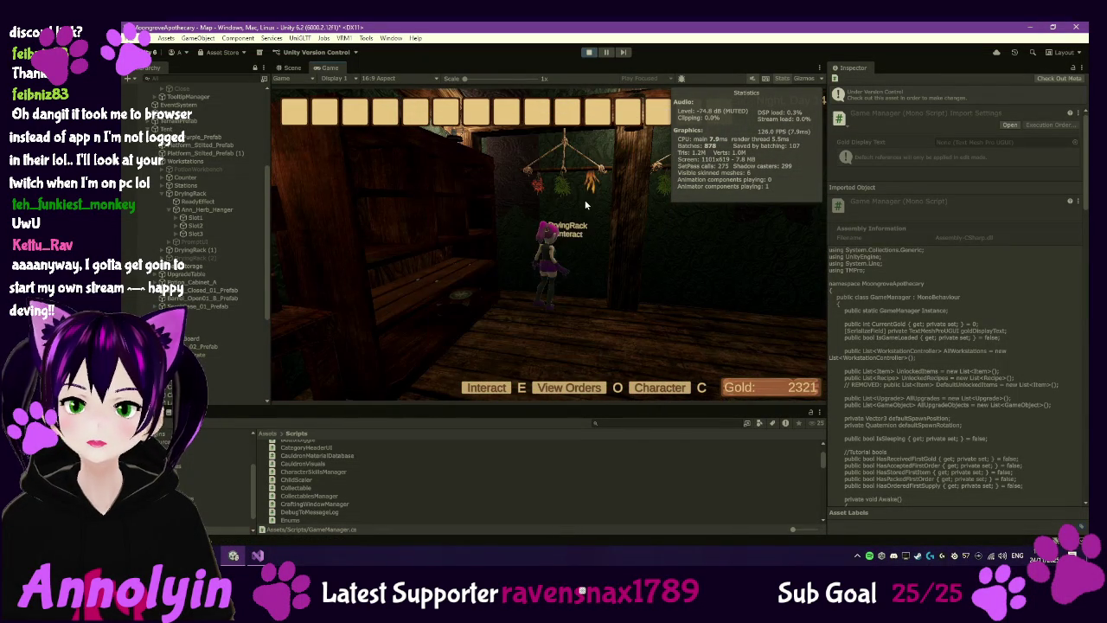
pyautogui.press('e')
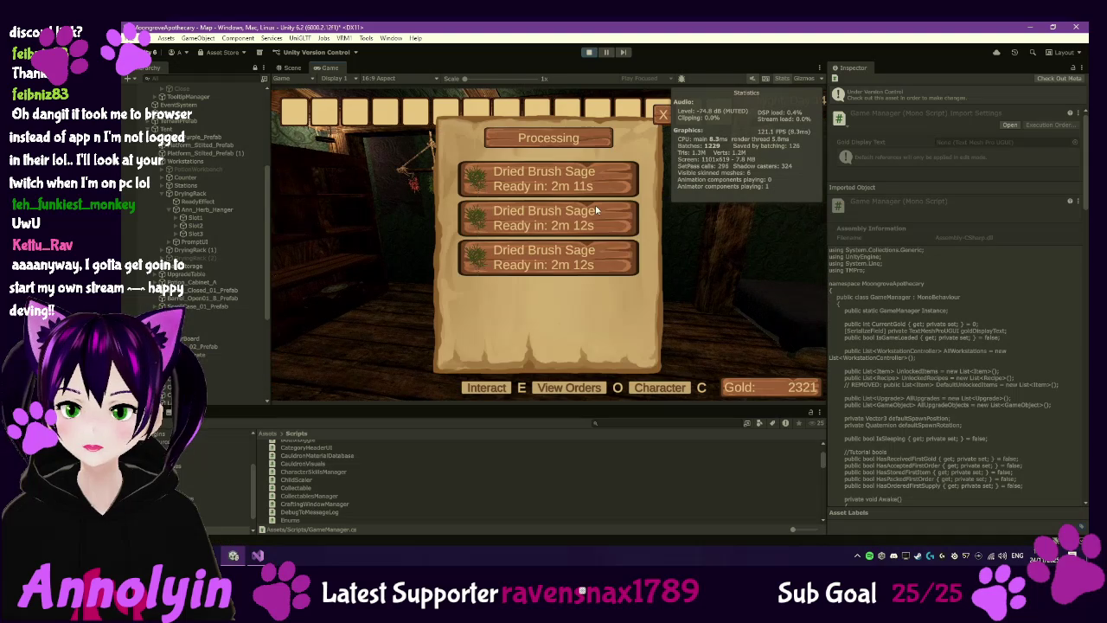
pyautogui.press('Escape')
pyautogui.press('d')
pyautogui.press('e')
pyautogui.press('Escape')
pyautogui.press('Escape')
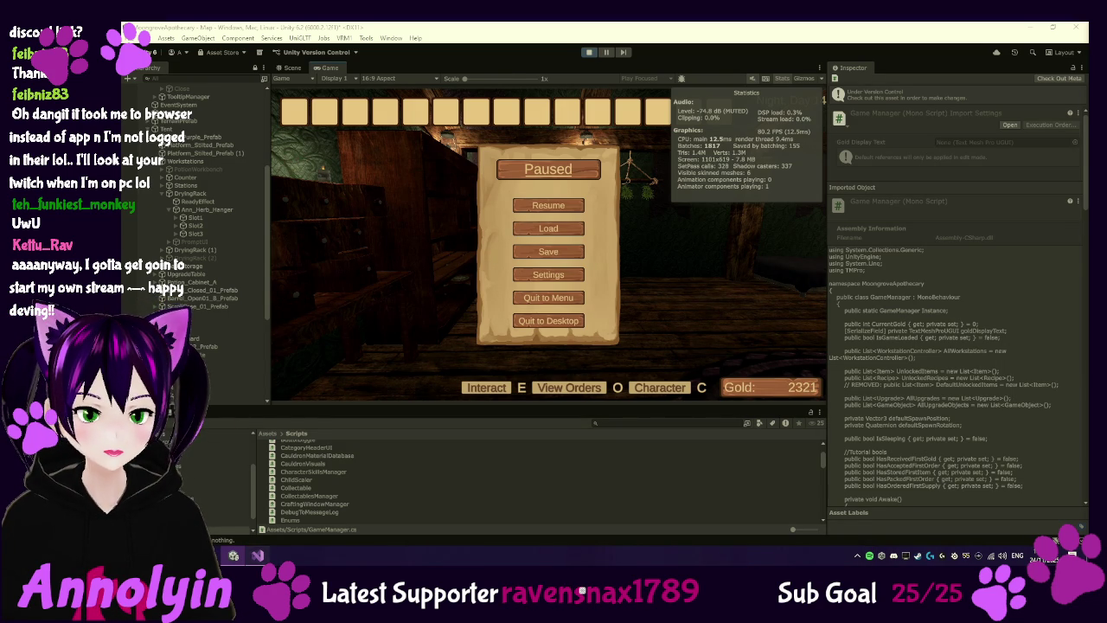
# Step: Review ResetSlots and StartProcessing in WorkstationController.cs, then return to Unity
pyautogui.click(257, 555)
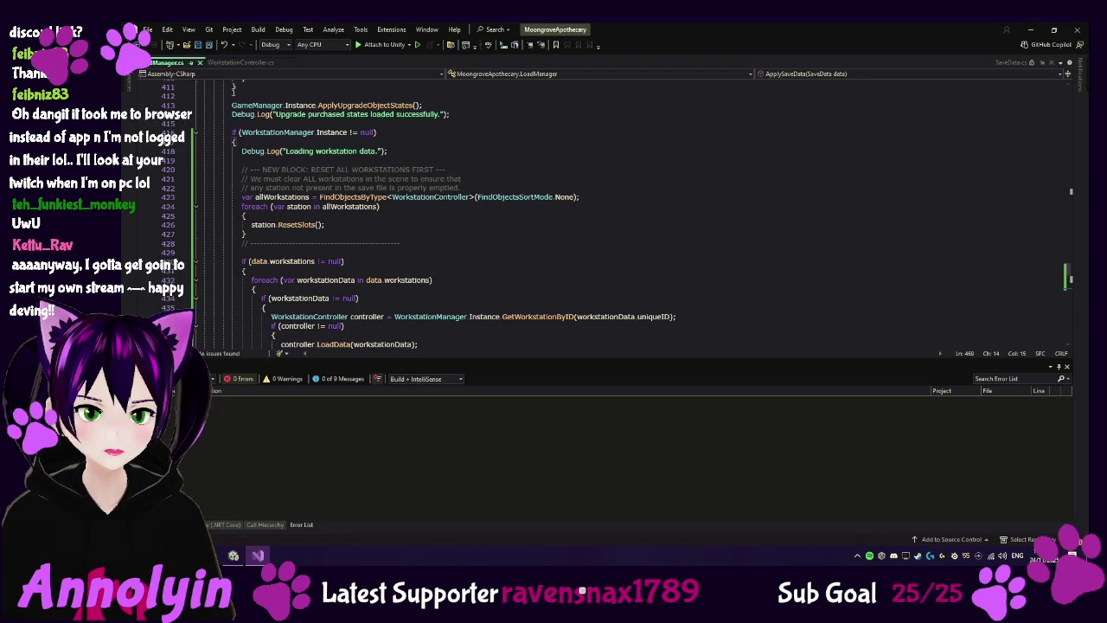
pyautogui.click(230, 63)
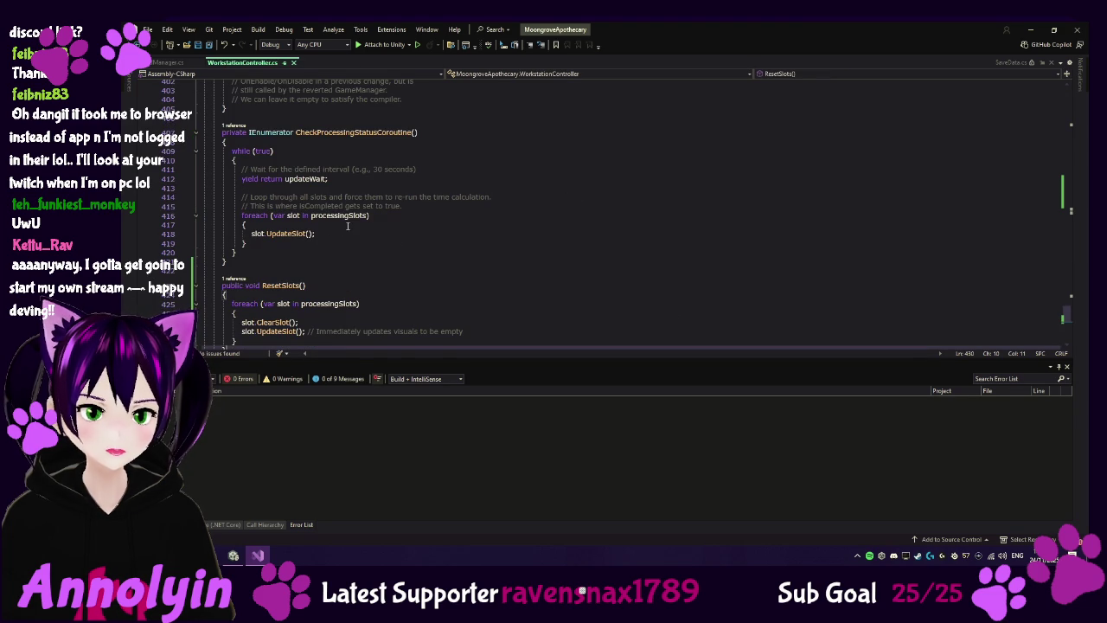
pyautogui.scroll(11, 434, 220)
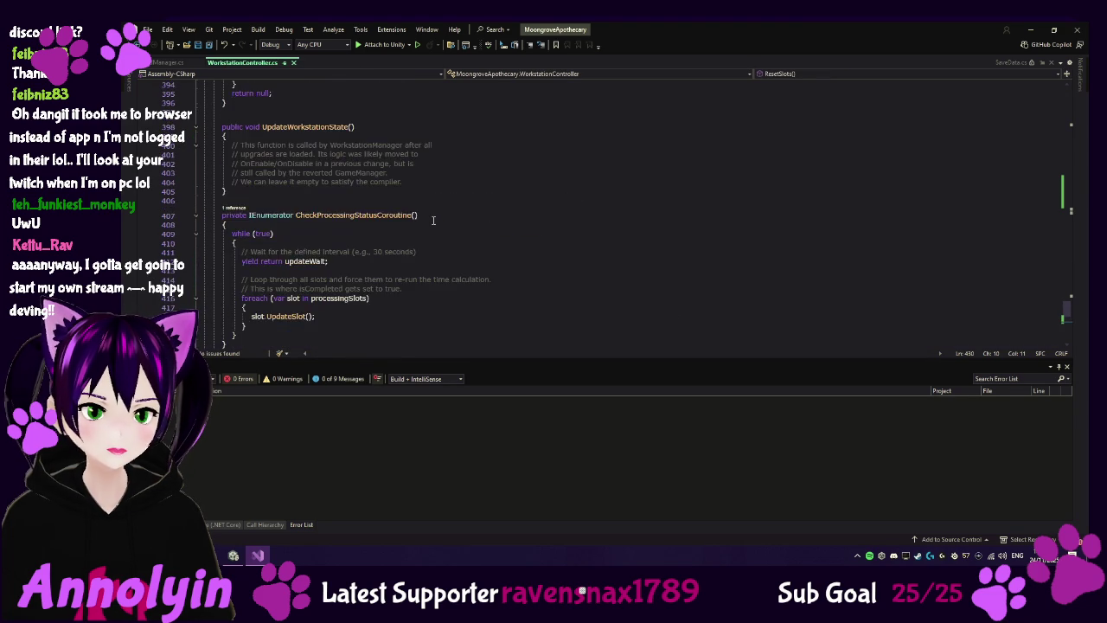
pyautogui.scroll(3, 434, 221)
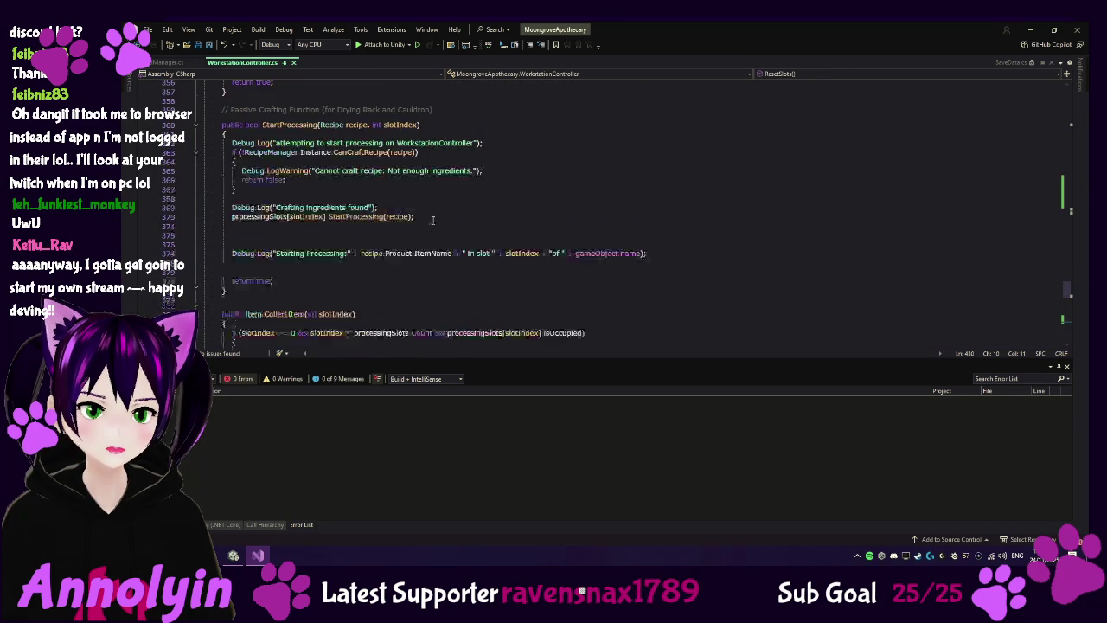
pyautogui.hotkey('alt', 'Tab')
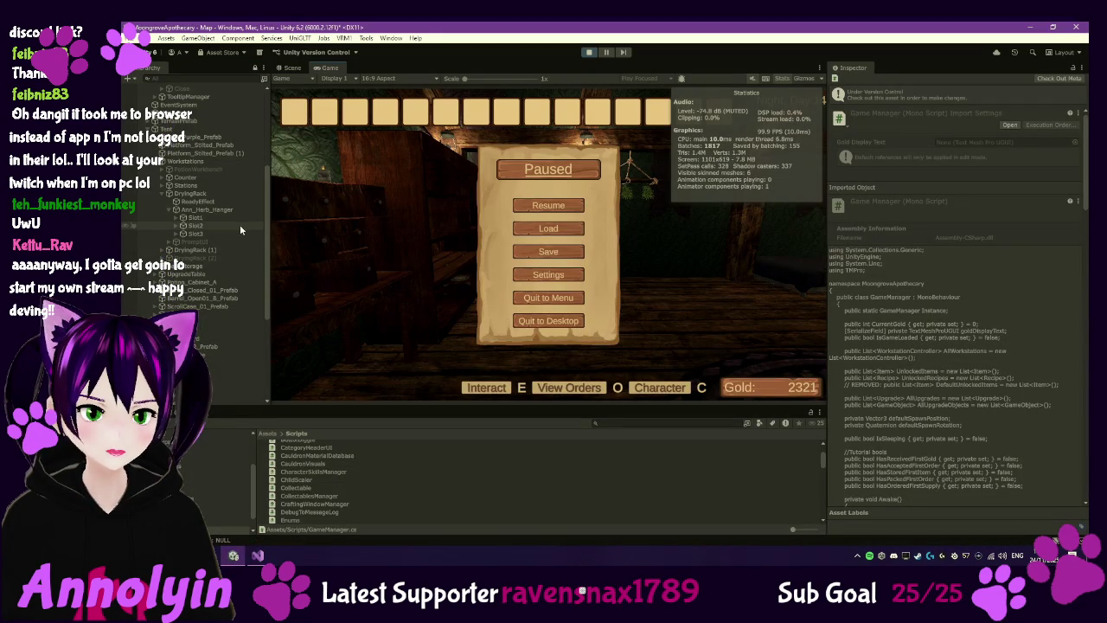
# Step: Inspect DryingRack with only Workstation Visuals expanded, showing its prefab database and Slot1–Slot3 markers
pyautogui.click(214, 196)
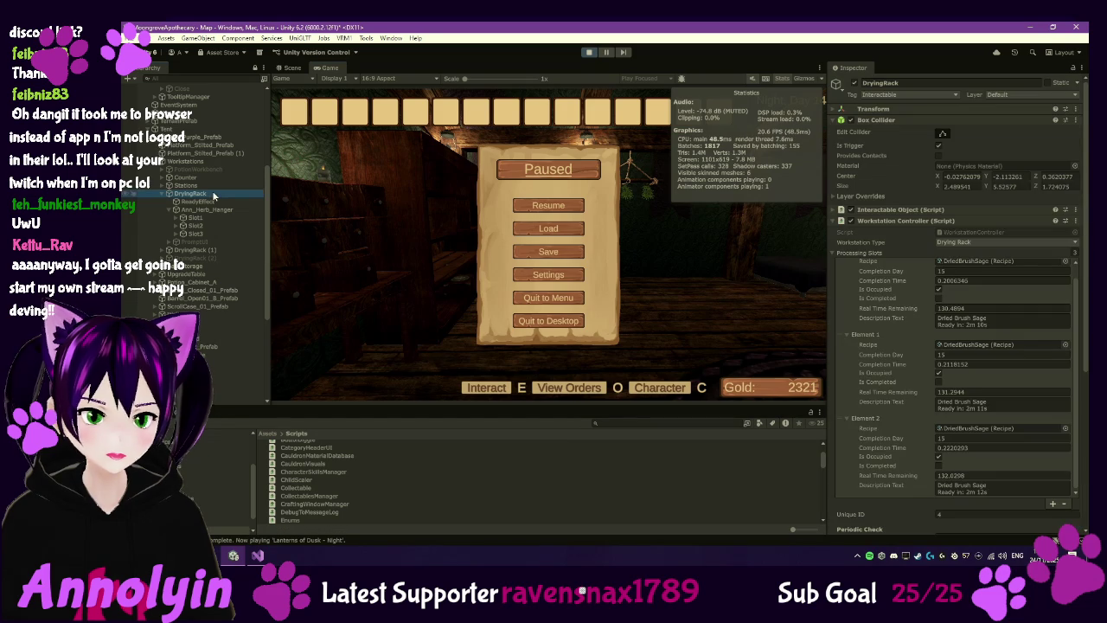
pyautogui.click(834, 222)
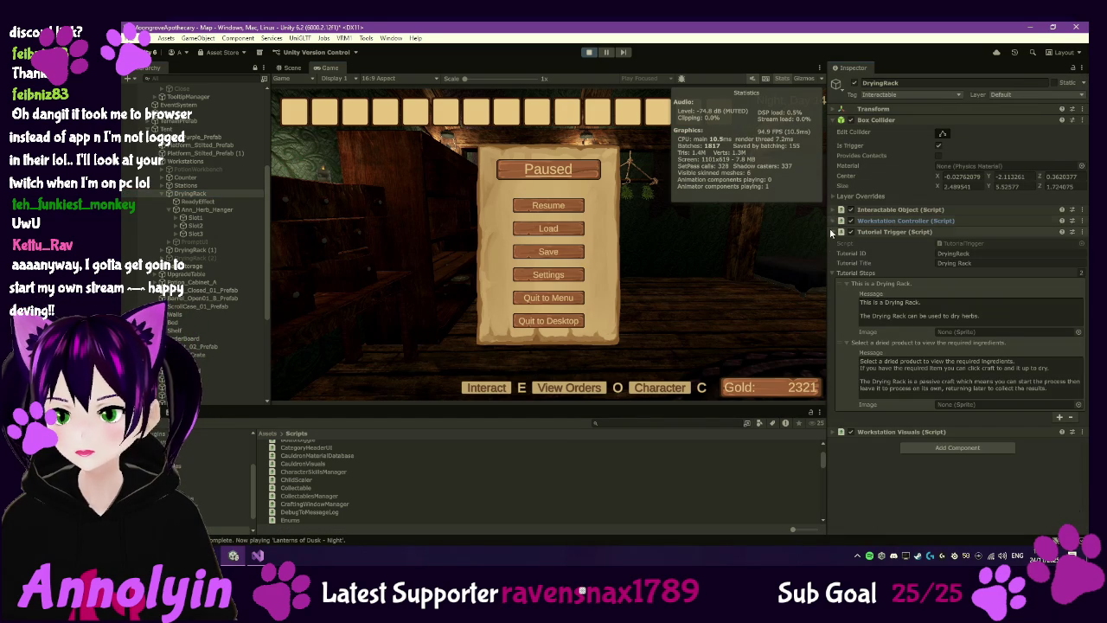
pyautogui.click(834, 233)
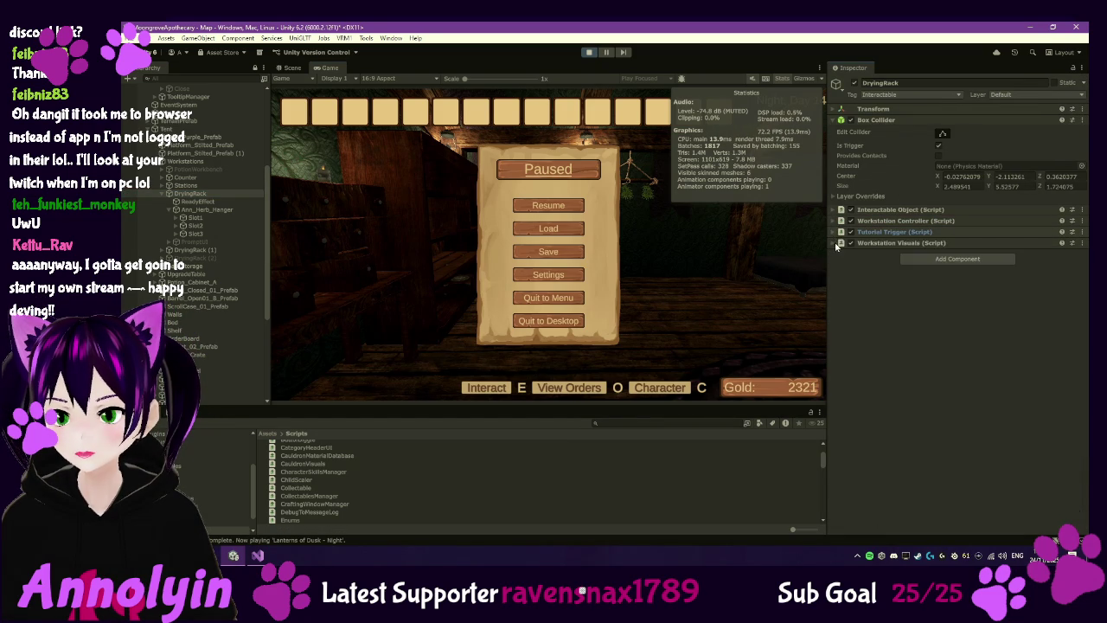
pyautogui.click(832, 243)
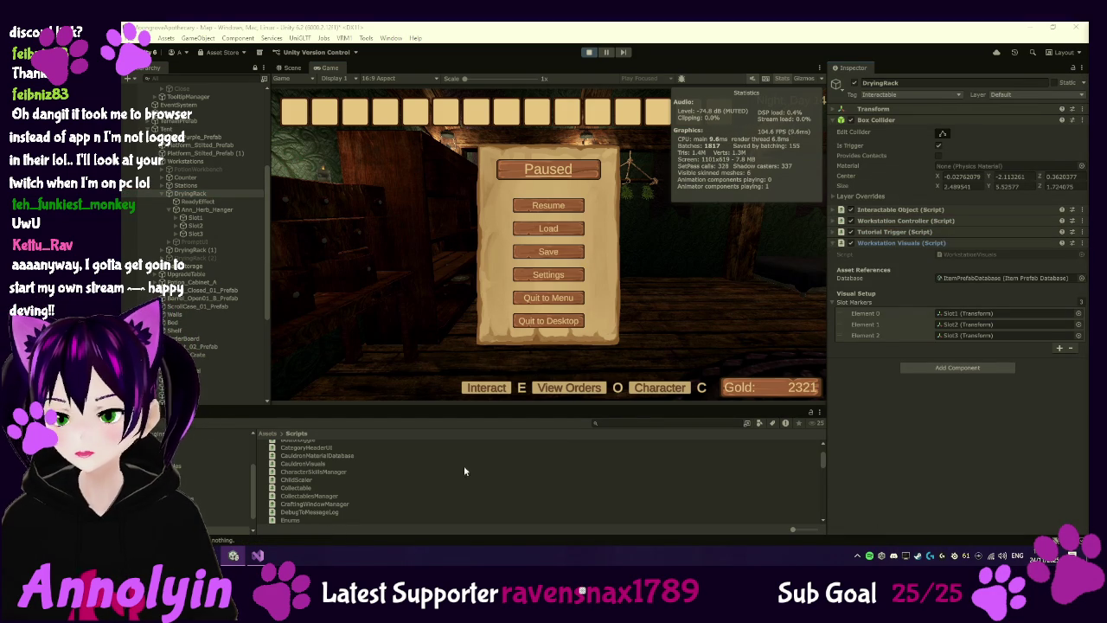
pyautogui.scroll(-10, 326, 489)
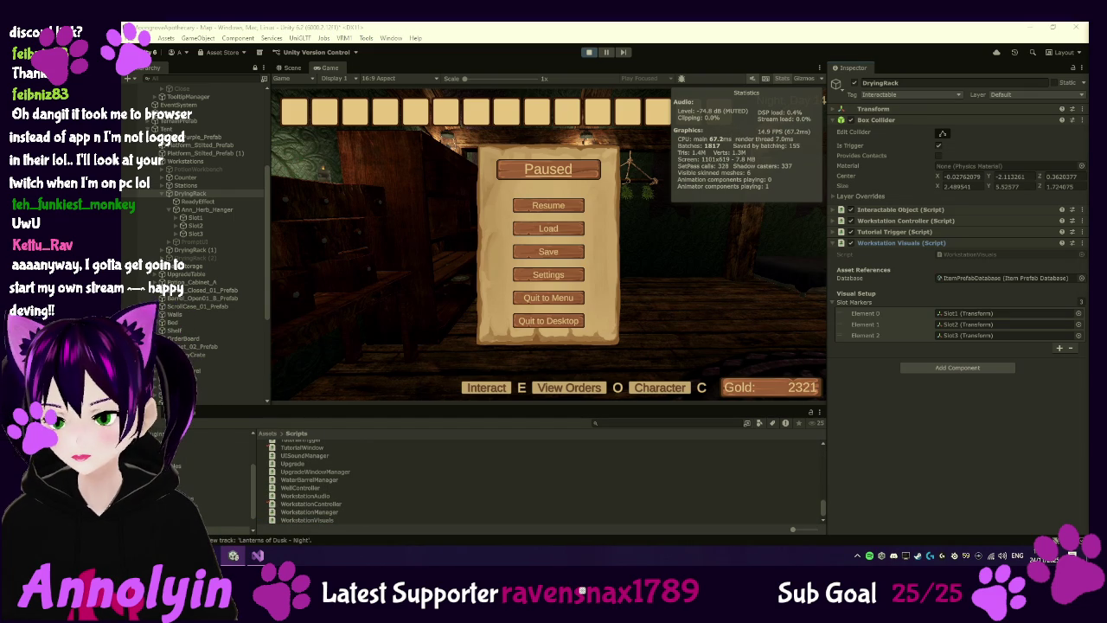
# Step: Check out the WorkstationVisuals script in version control and open it in Visual Studio
pyautogui.rightClick(325, 519)
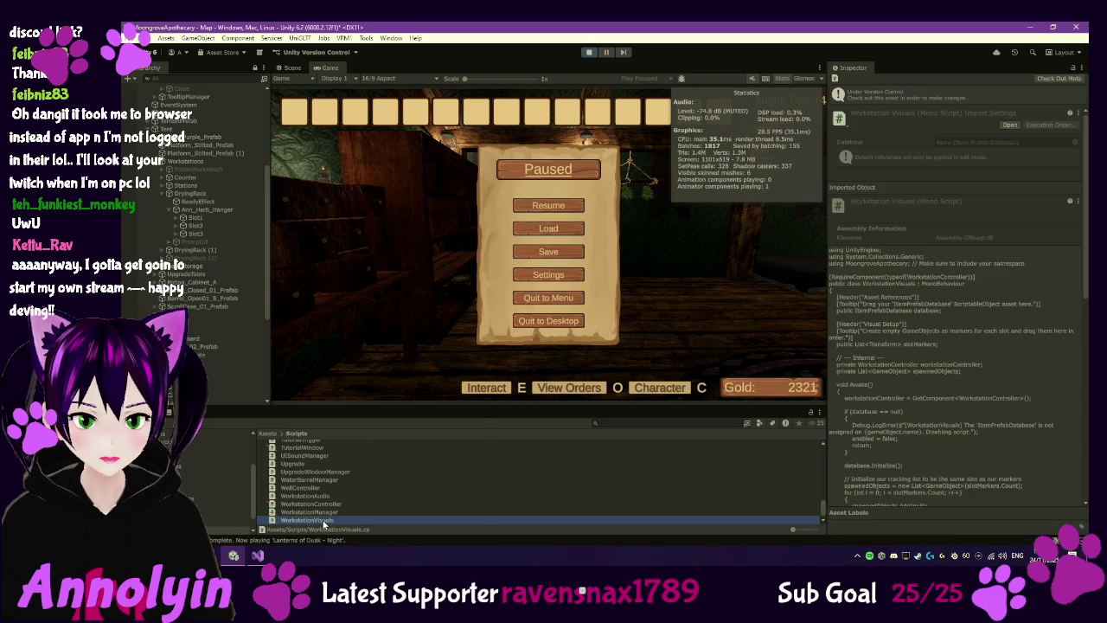
pyautogui.moveTo(404, 237)
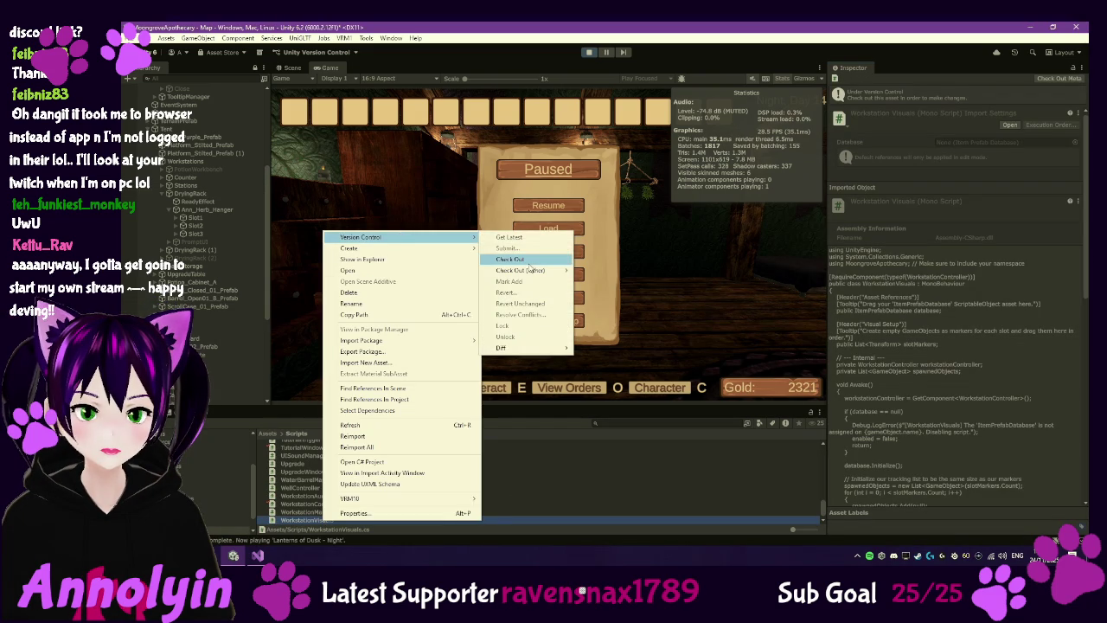
pyautogui.click(519, 260)
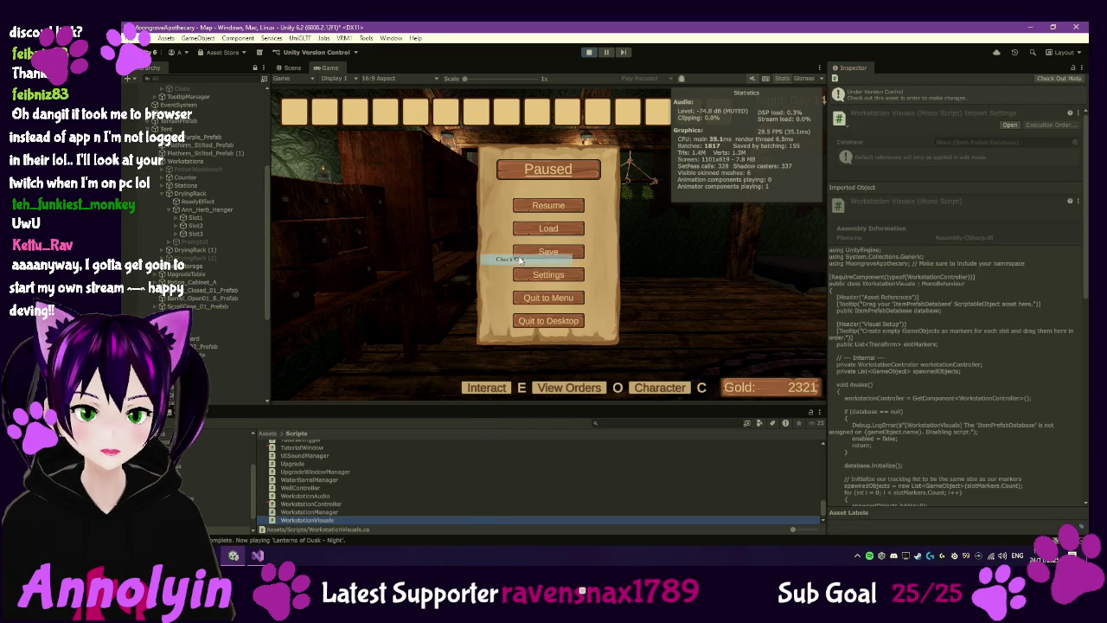
pyautogui.doubleClick(327, 519)
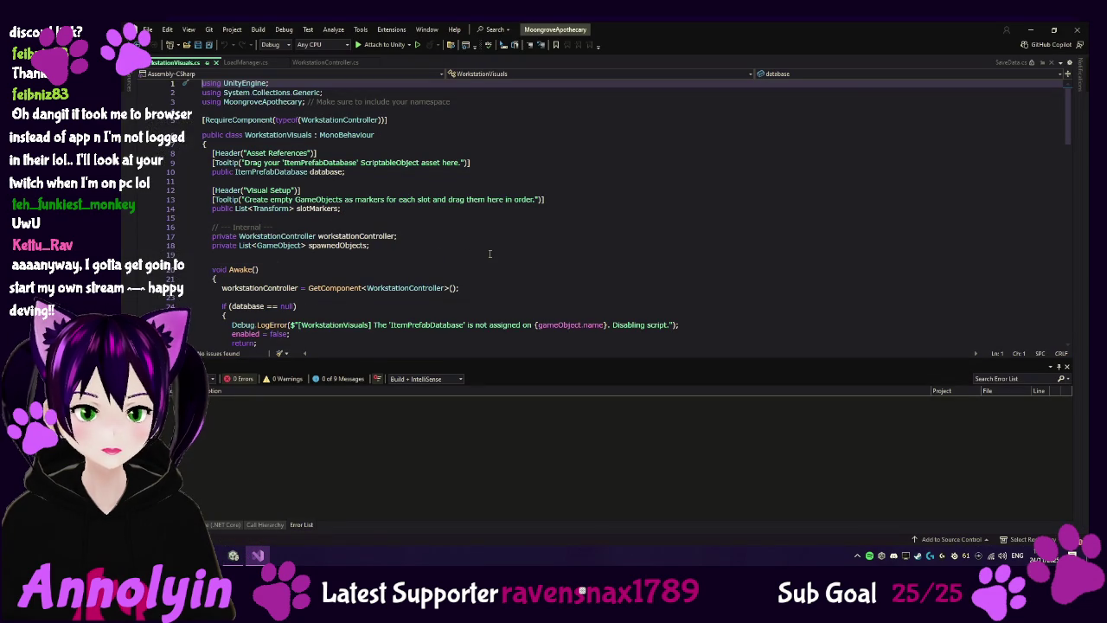
# Step: Read through WorkstationVisuals.cs with UpdateSlotVisual folded away, then return to Unity
pyautogui.scroll(-2, 527, 256)
pyautogui.scroll(-5, 532, 256)
pyautogui.scroll(-1, 538, 256)
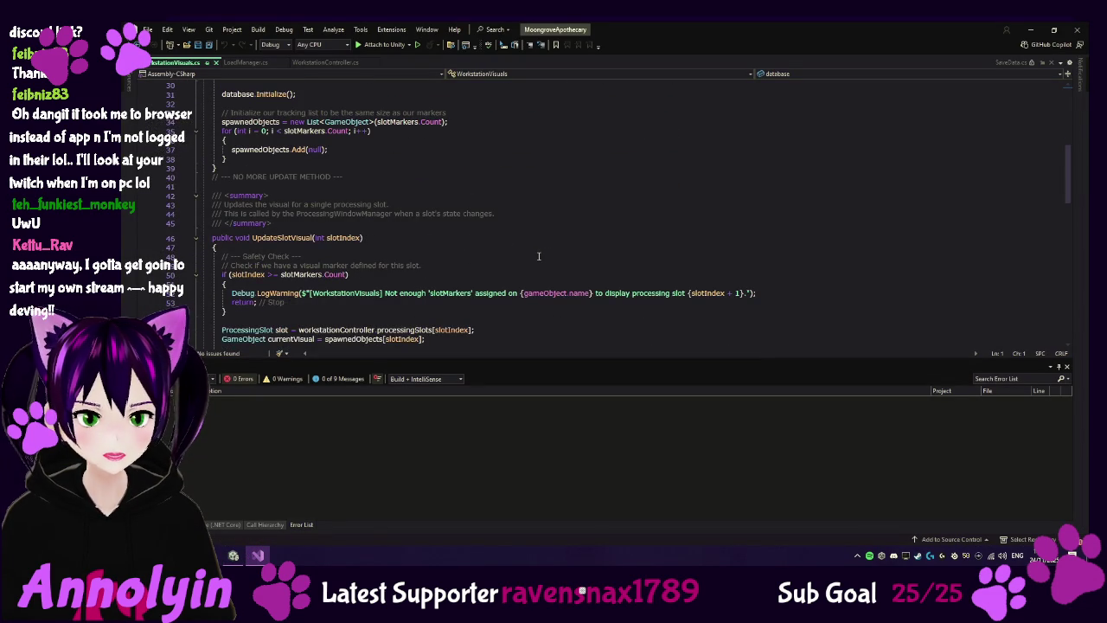
pyautogui.scroll(-7, 545, 256)
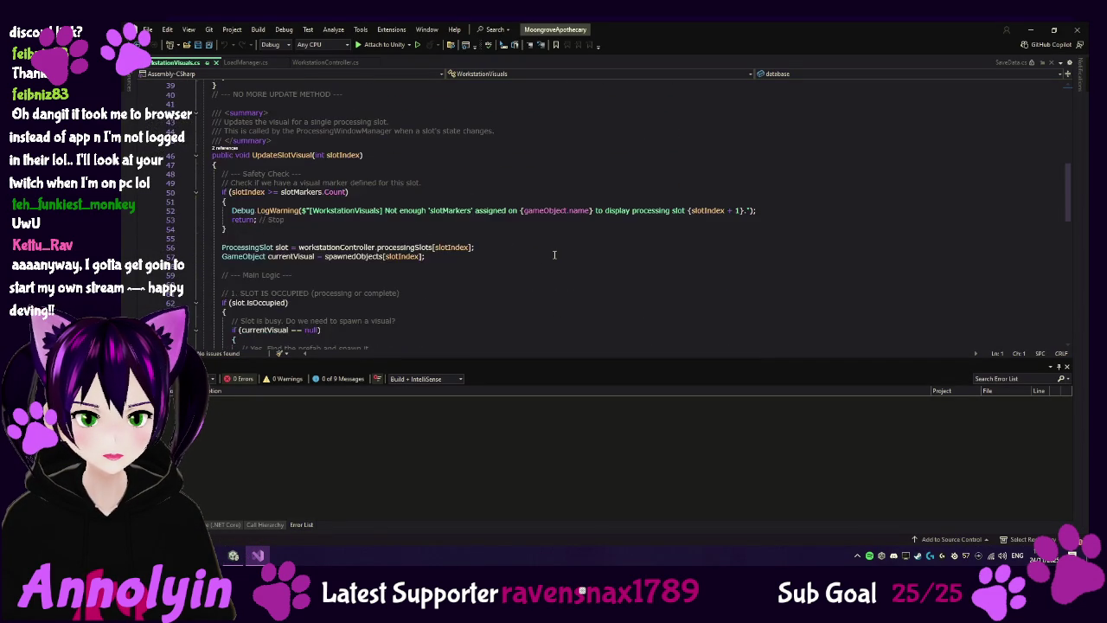
pyautogui.scroll(2, 554, 254)
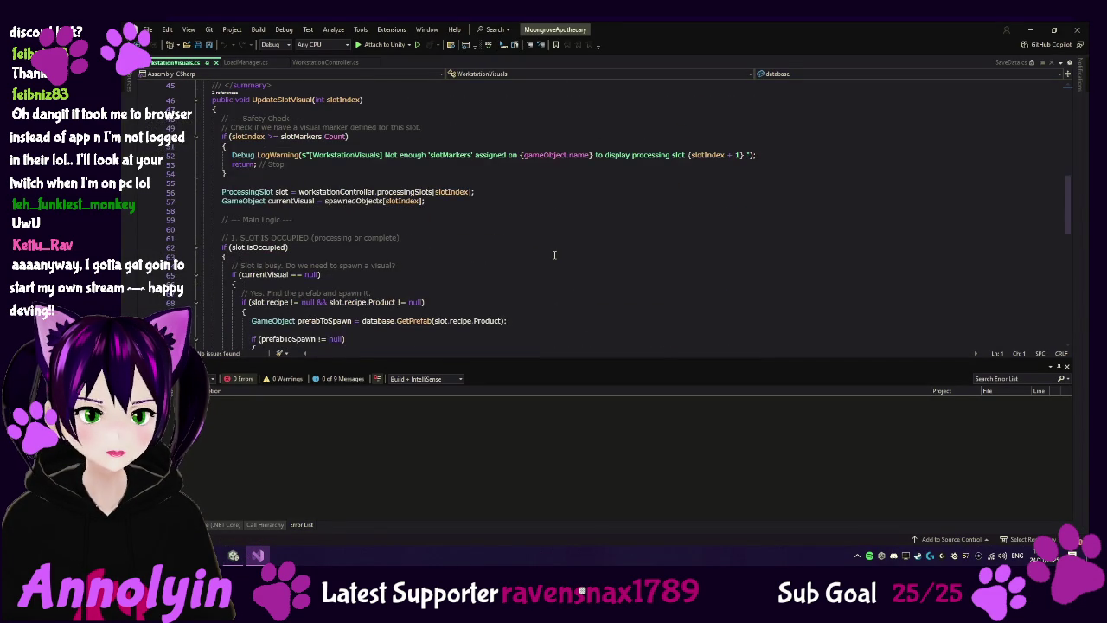
pyautogui.click(195, 104)
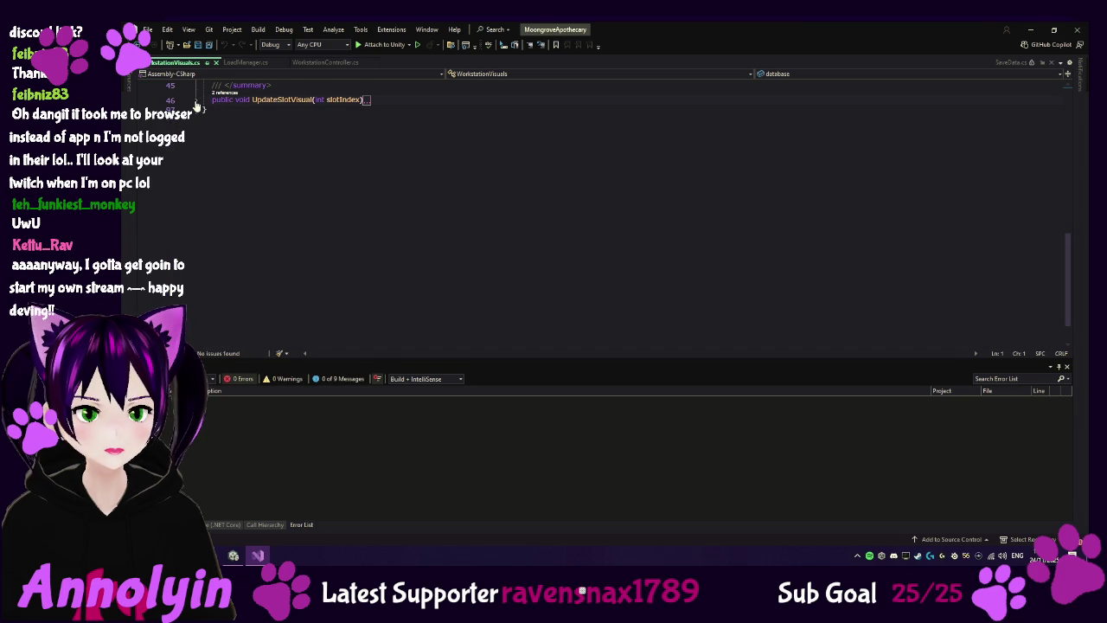
pyautogui.scroll(5, 376, 174)
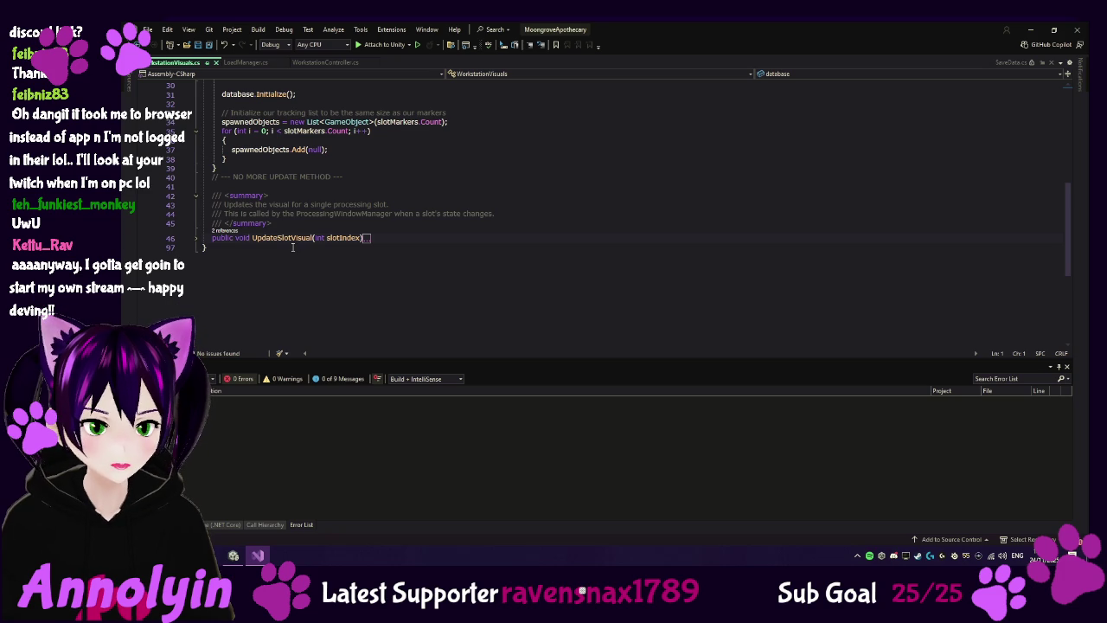
pyautogui.scroll(6, 292, 244)
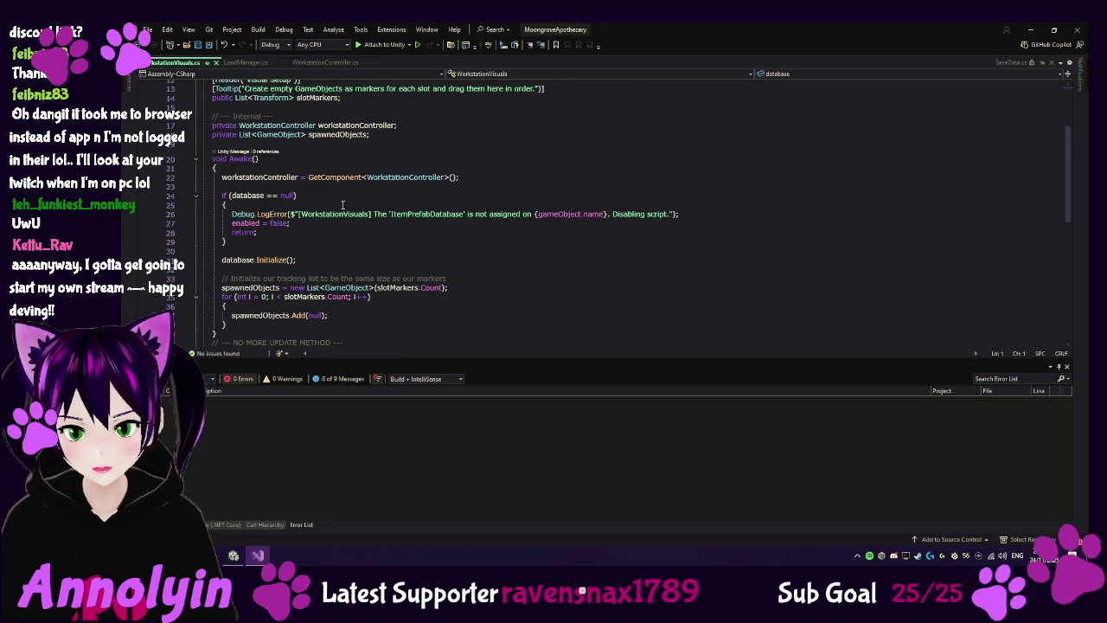
pyautogui.scroll(4, 340, 204)
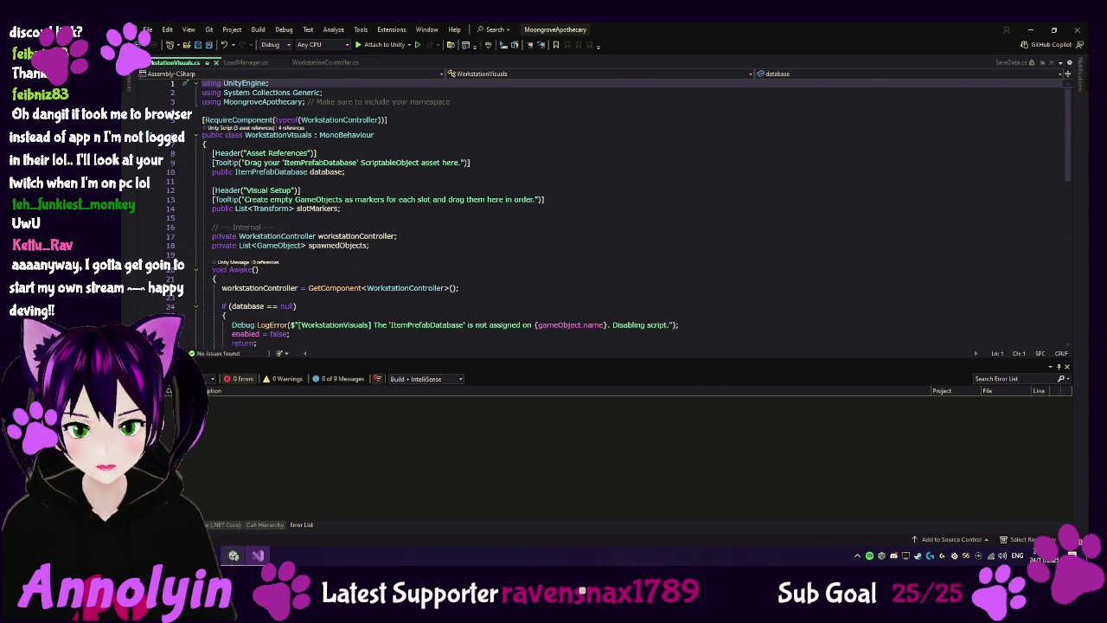
pyautogui.click(234, 555)
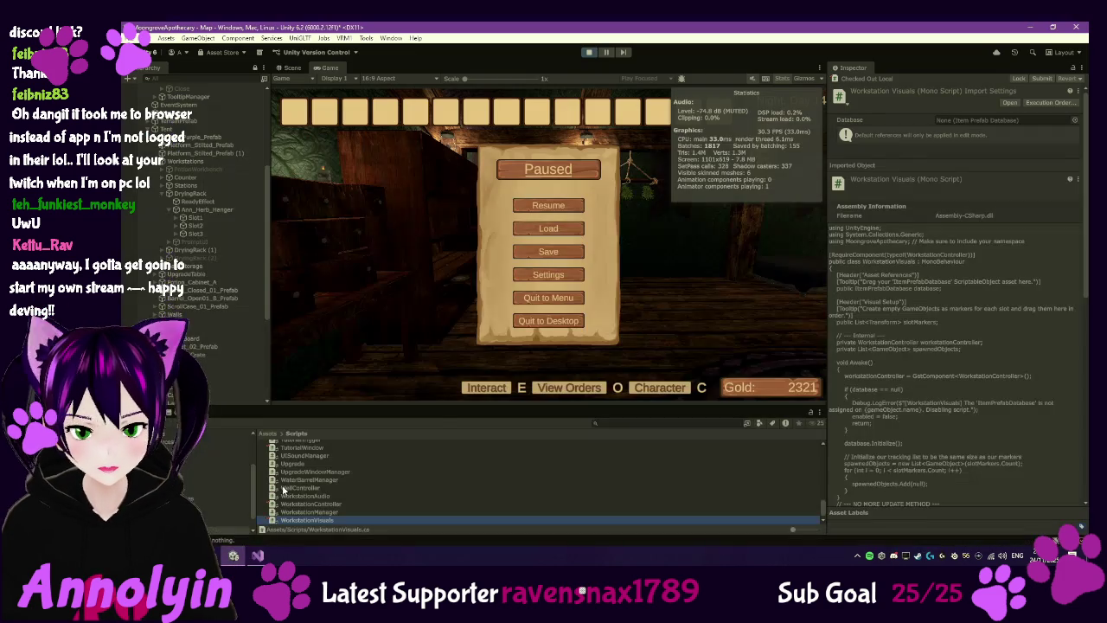
# Step: Stop play mode with DryingRack selected and go back to WorkstationVisuals.cs in Visual Studio
pyautogui.click(192, 193)
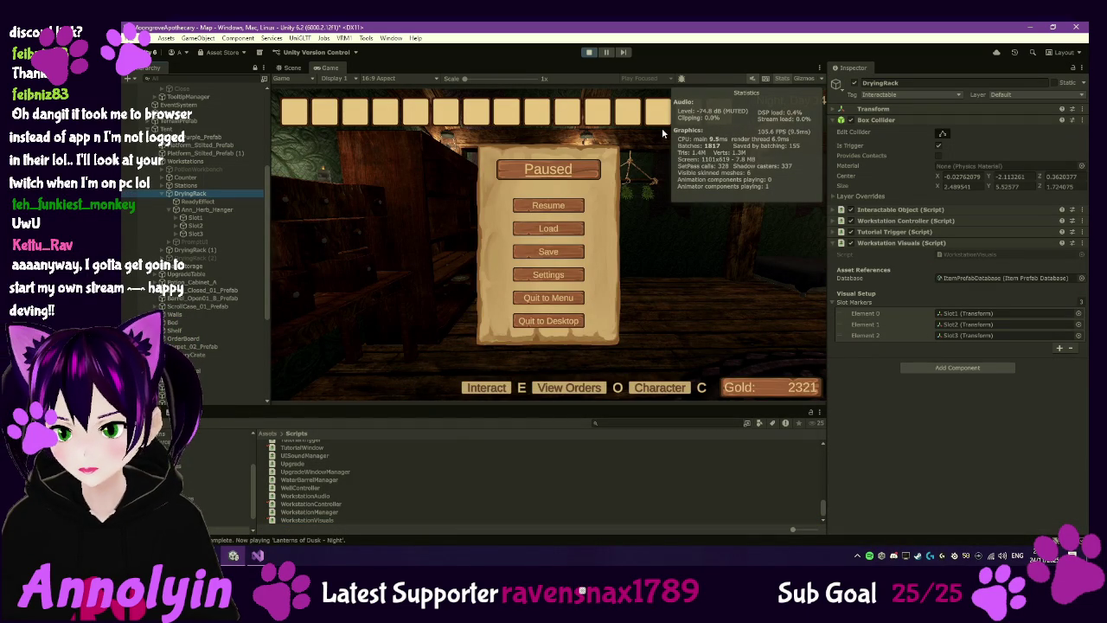
pyautogui.click(586, 53)
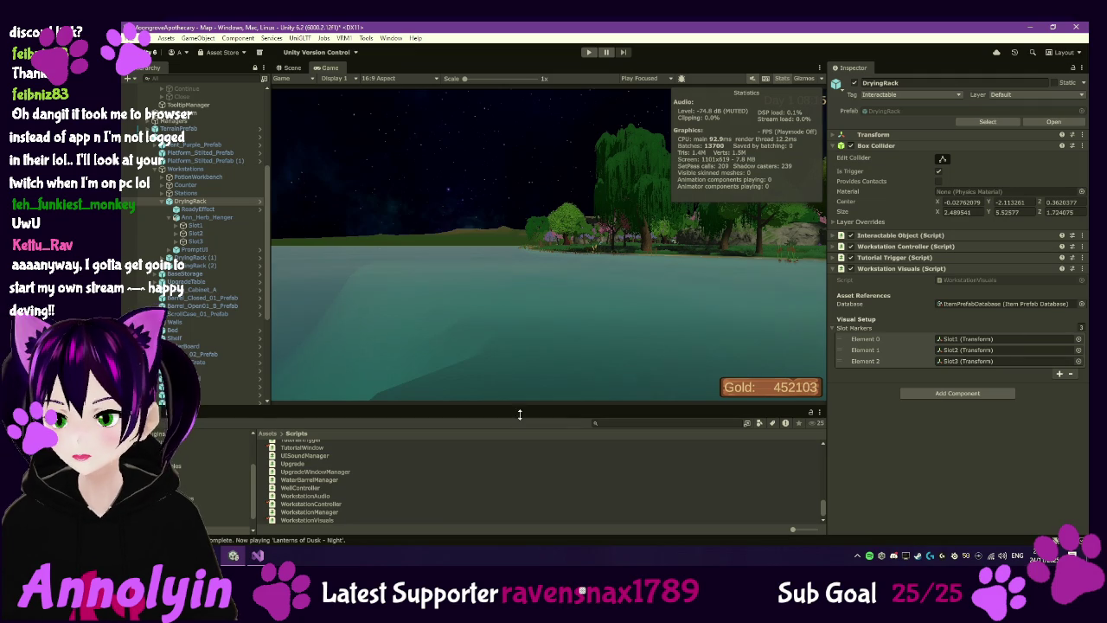
pyautogui.click(257, 555)
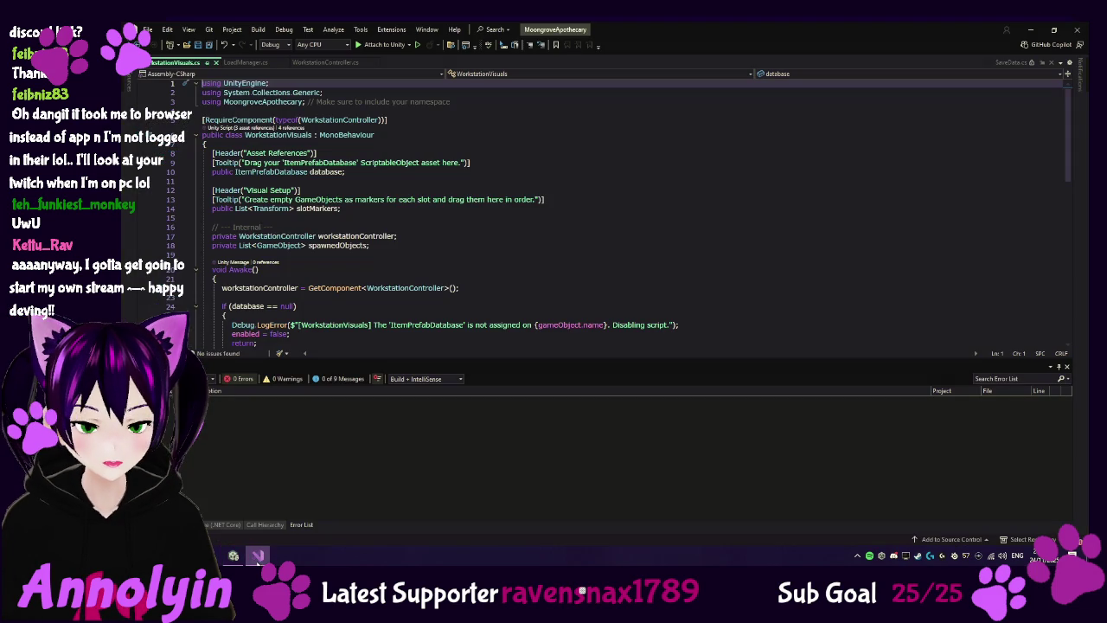
# Step: Paste new ResetSlots code into WorkstationController.cs that refreshes slot and cauldron visuals
pyautogui.click(308, 62)
pyautogui.scroll(-20, 403, 230)
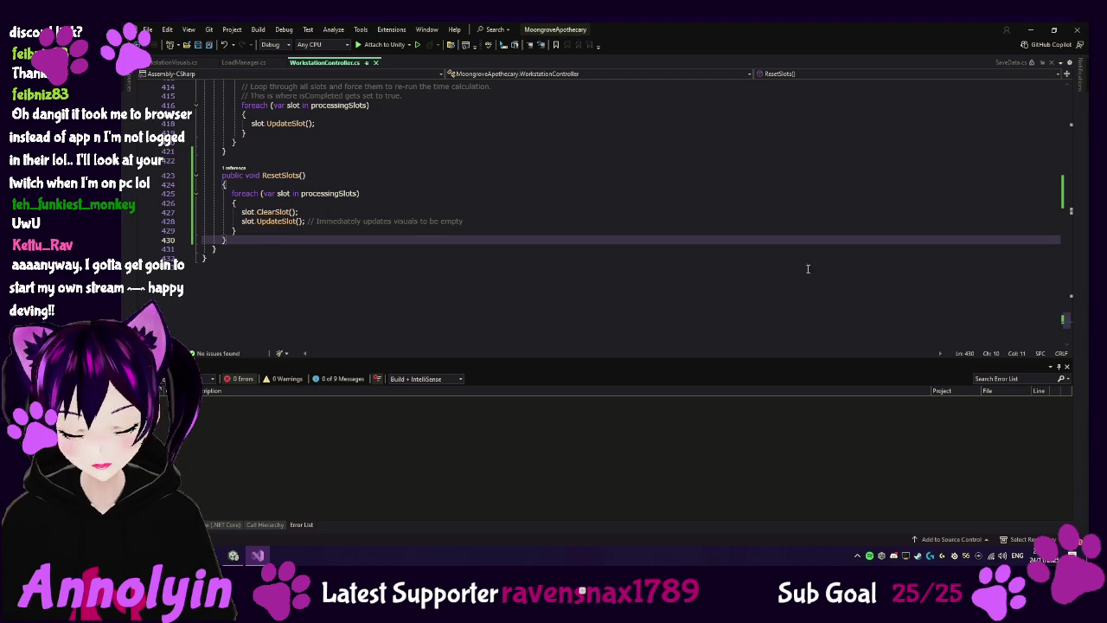
pyautogui.click(232, 194)
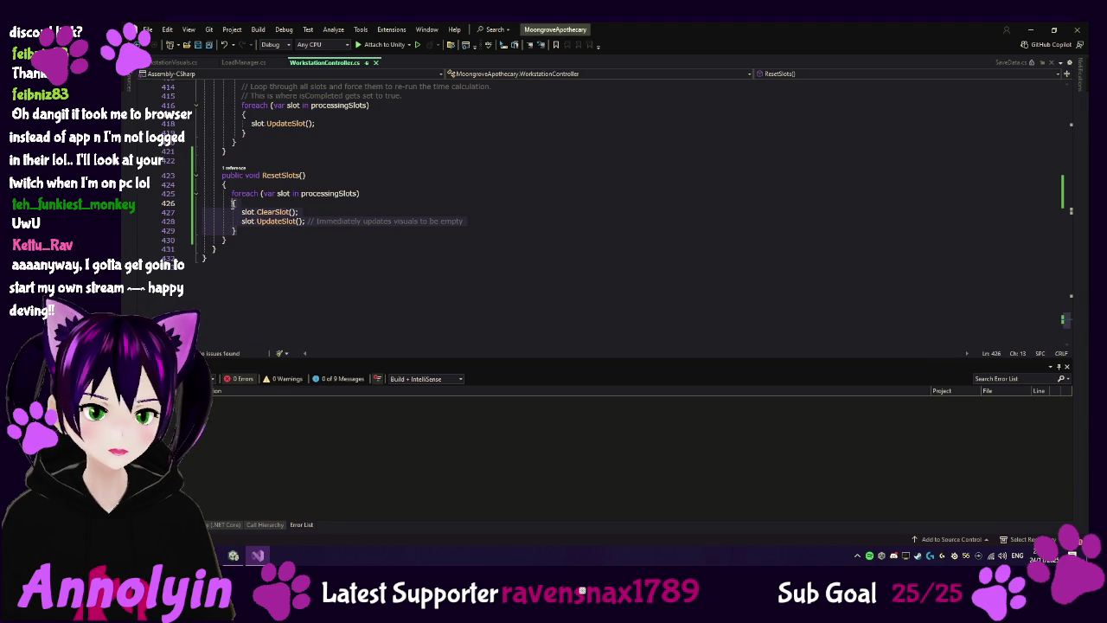
pyautogui.hotkey('ctrl', 'v')
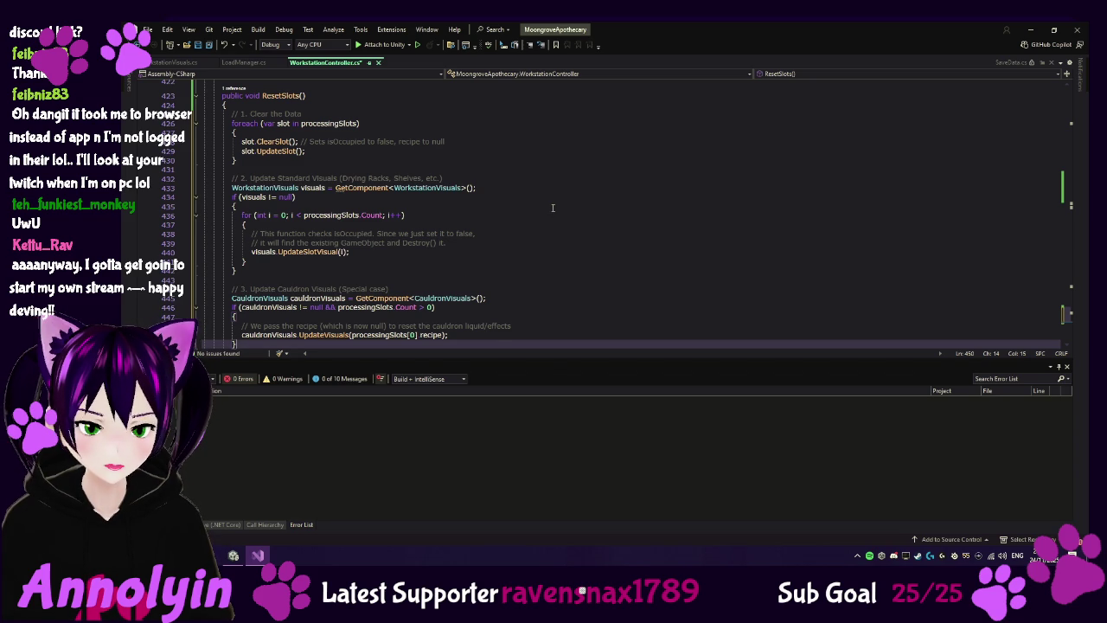
# Step: Review the updated ResetSlots method and switch back to the Unity editor
pyautogui.scroll(-1, 553, 208)
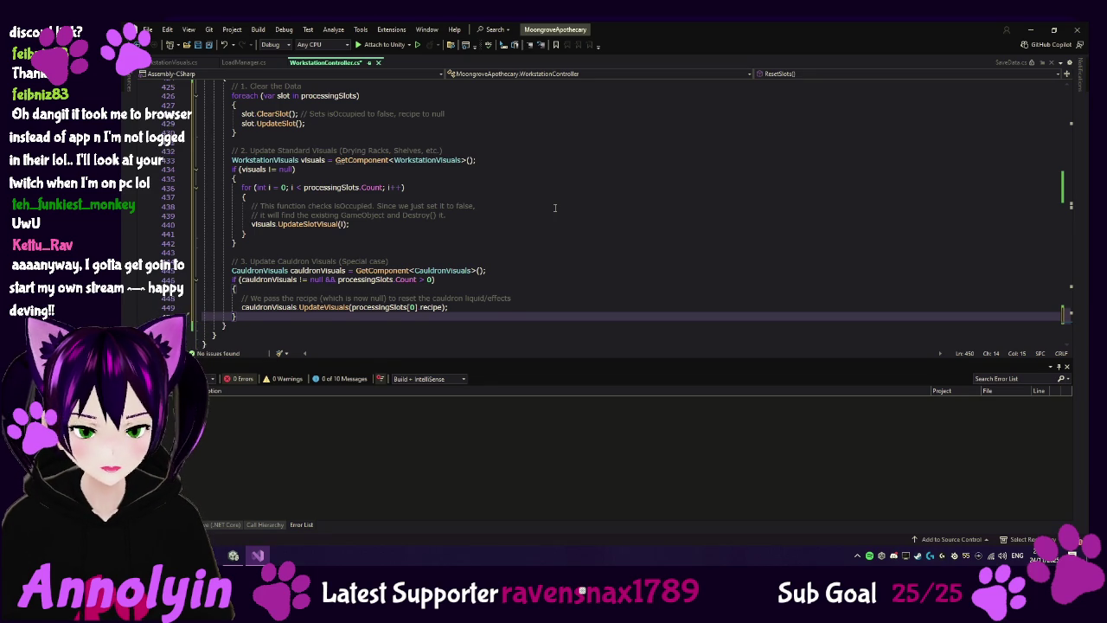
pyautogui.scroll(1, 555, 208)
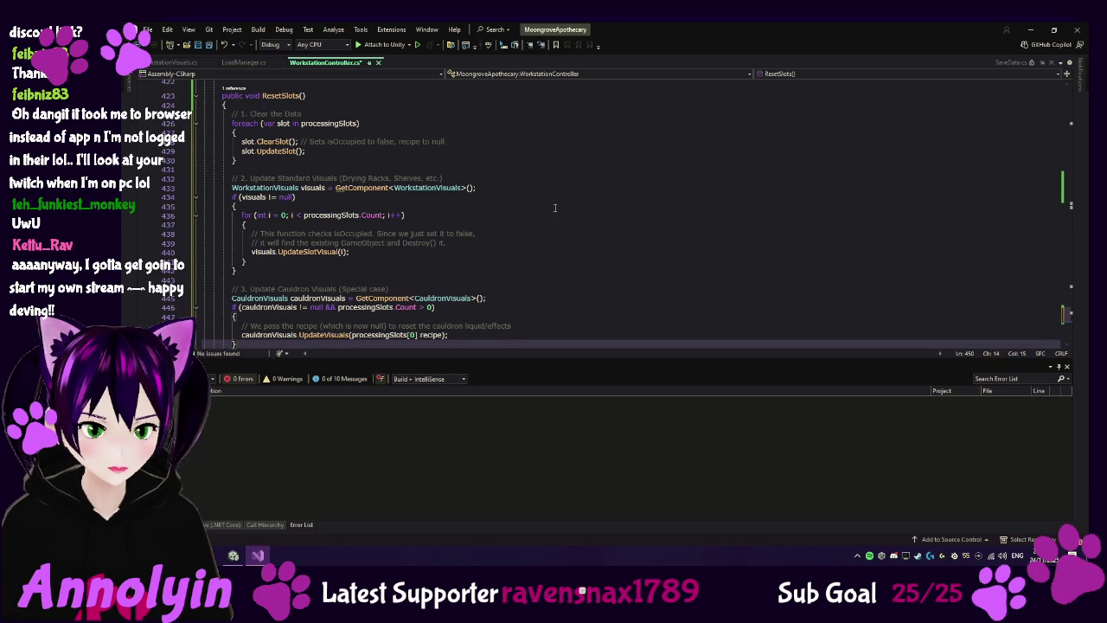
pyautogui.scroll(-1, 554, 208)
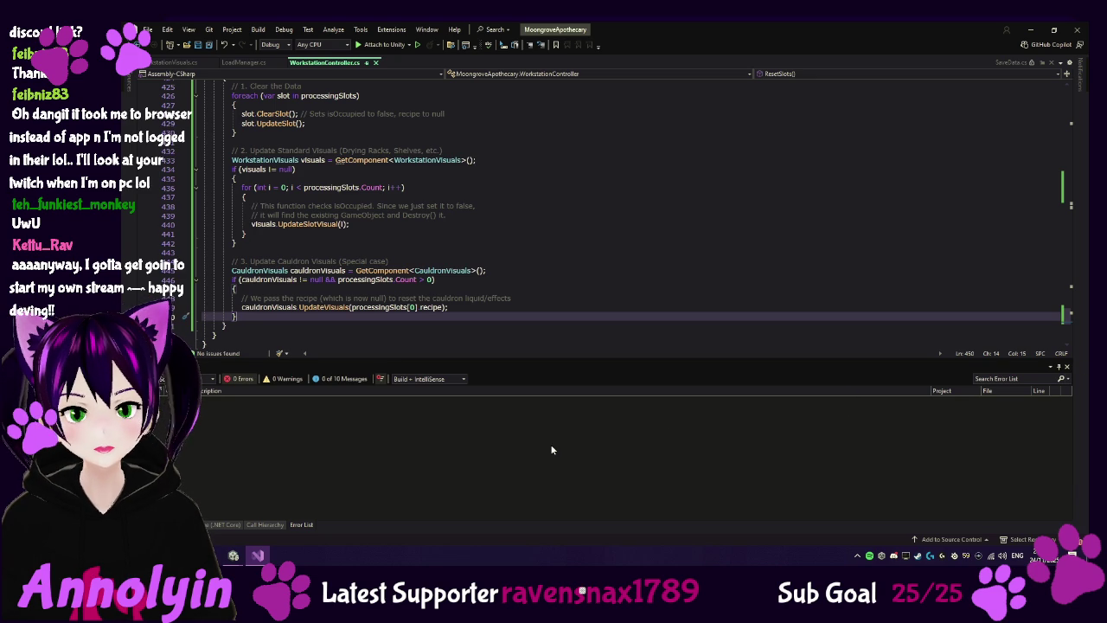
pyautogui.click(233, 554)
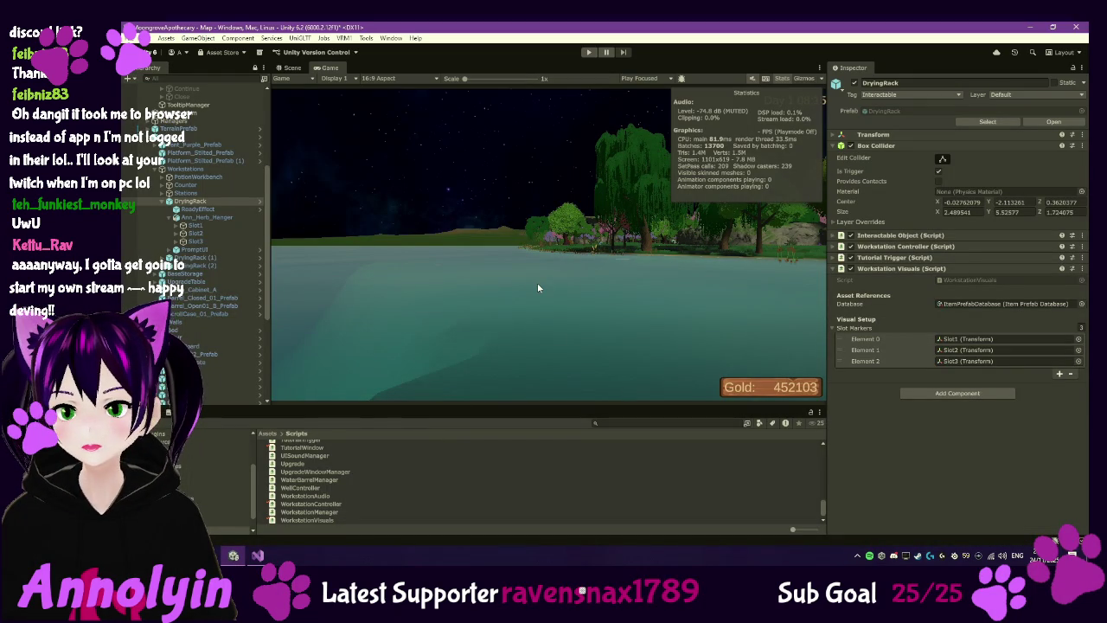
pyautogui.click(587, 53)
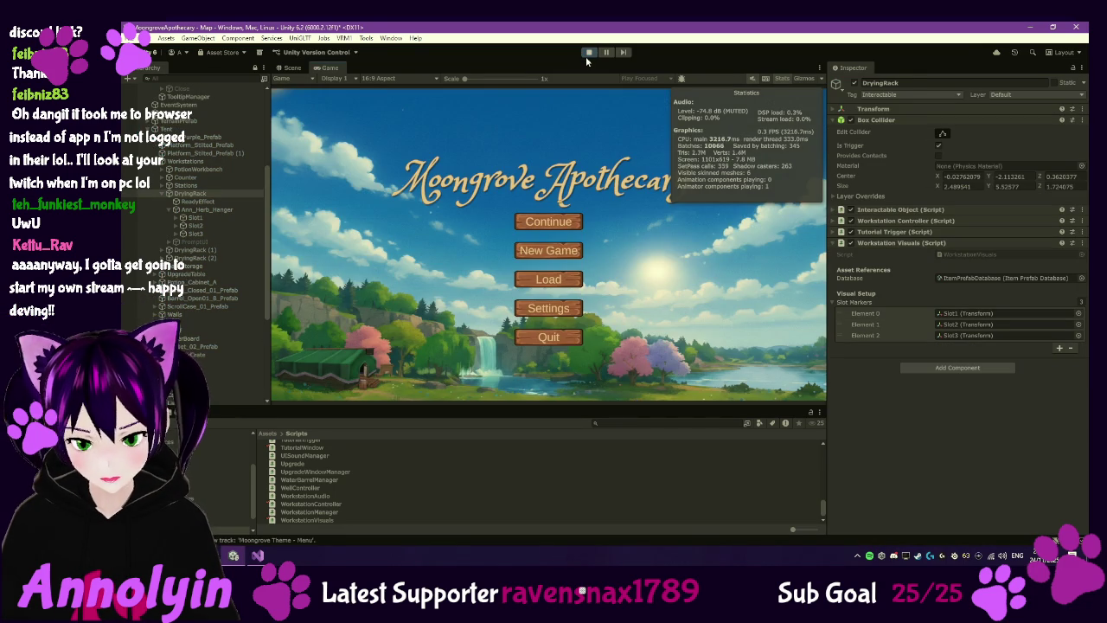
pyautogui.click(551, 280)
pyautogui.click(553, 260)
pyautogui.click(499, 360)
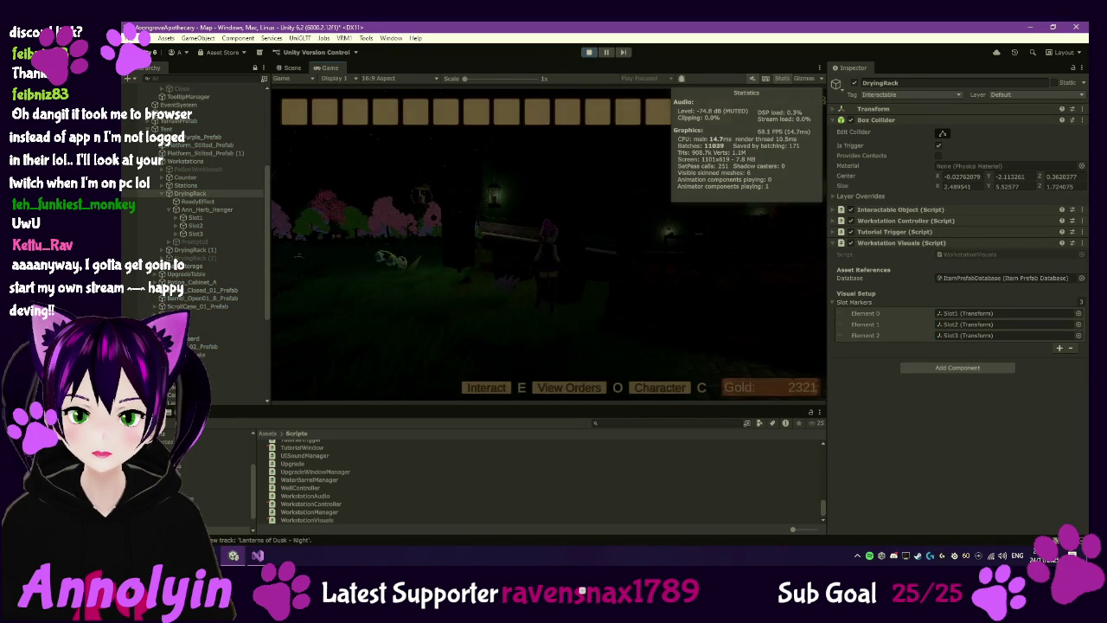
pyautogui.press('w')
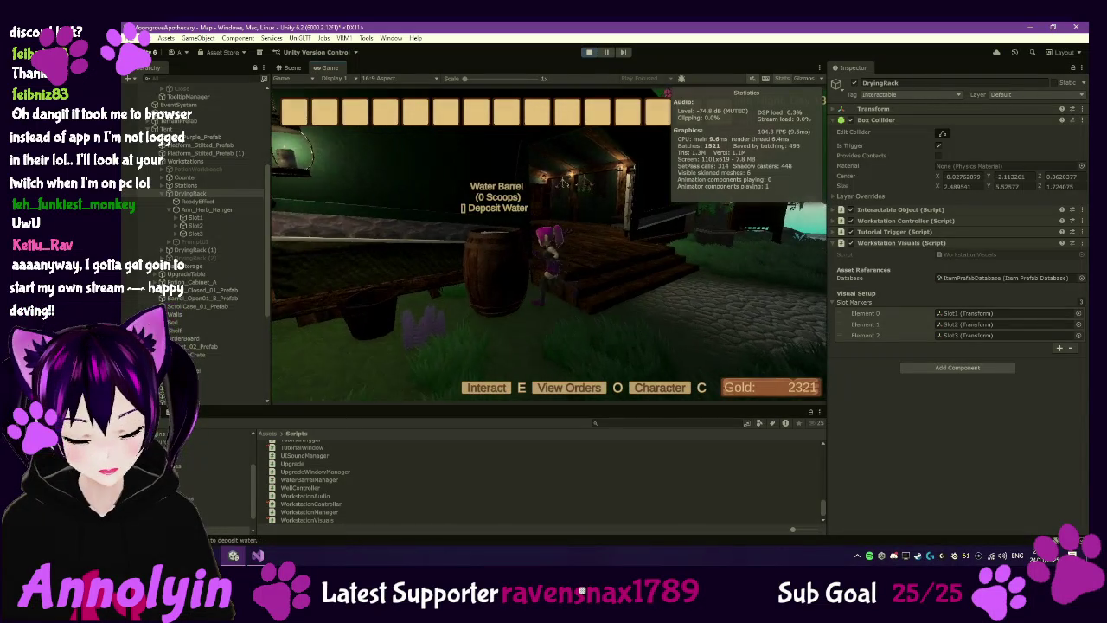
pyautogui.press('w')
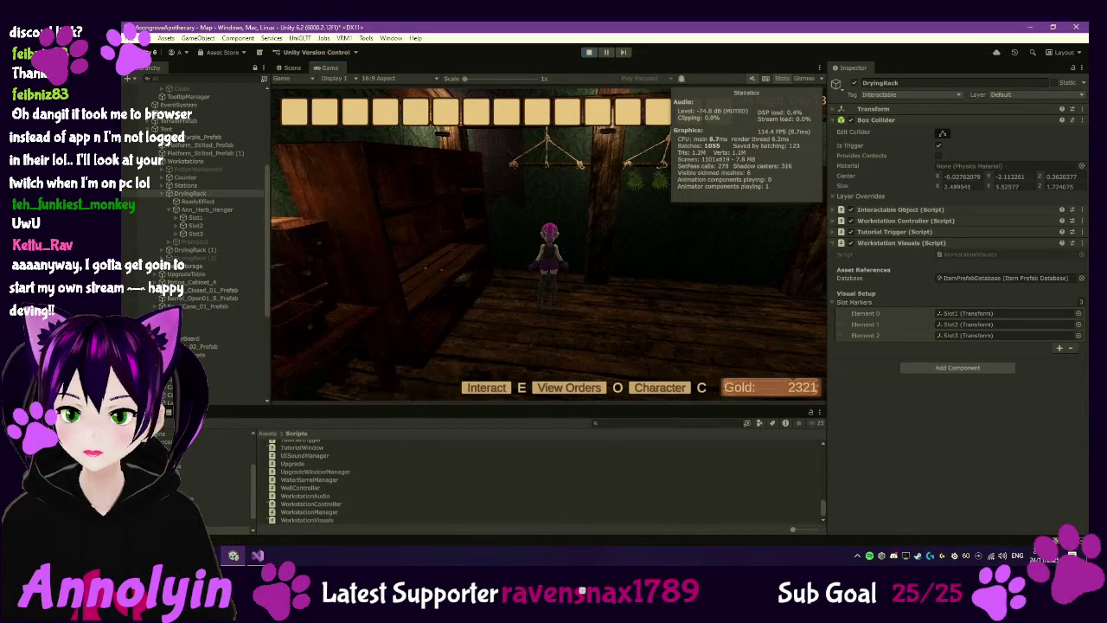
pyautogui.press('e')
pyautogui.click(551, 207)
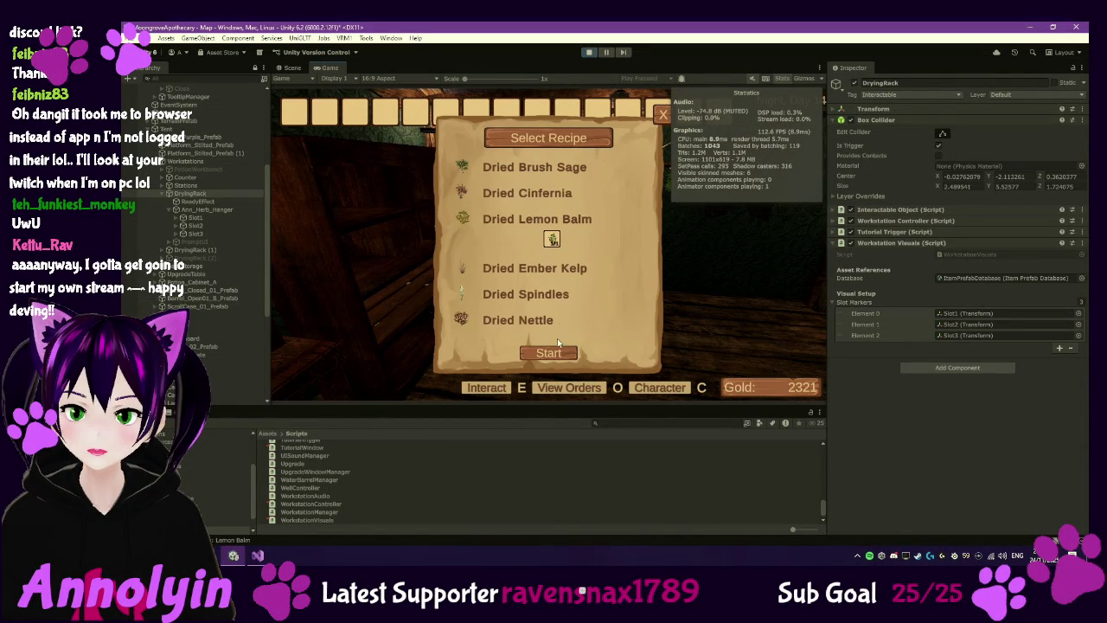
pyautogui.click(535, 217)
pyautogui.press('Escape')
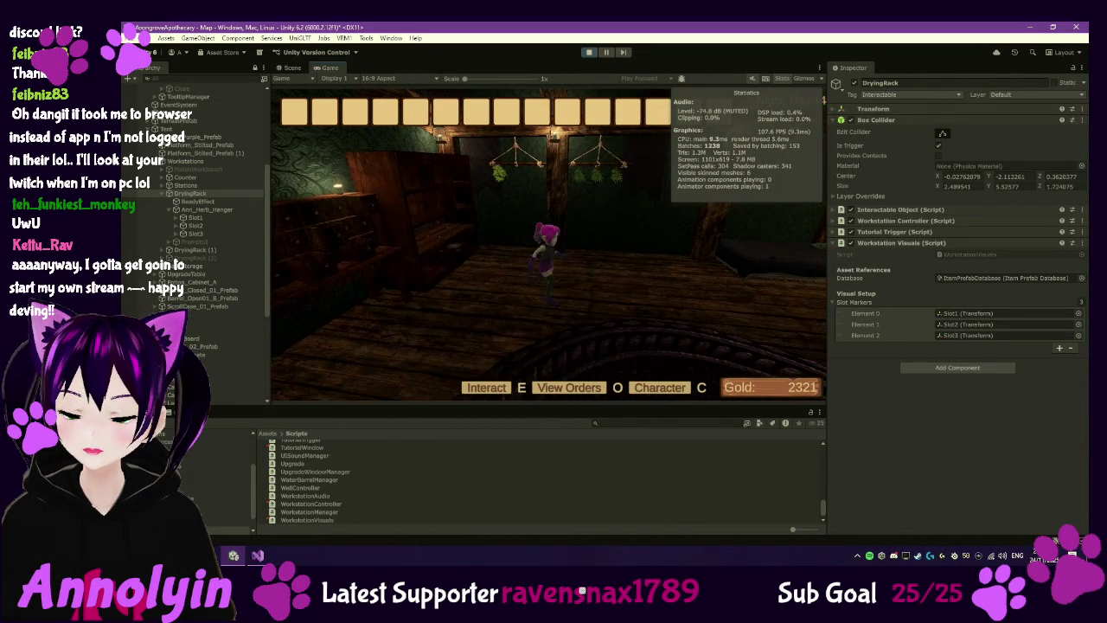
pyautogui.press('Escape')
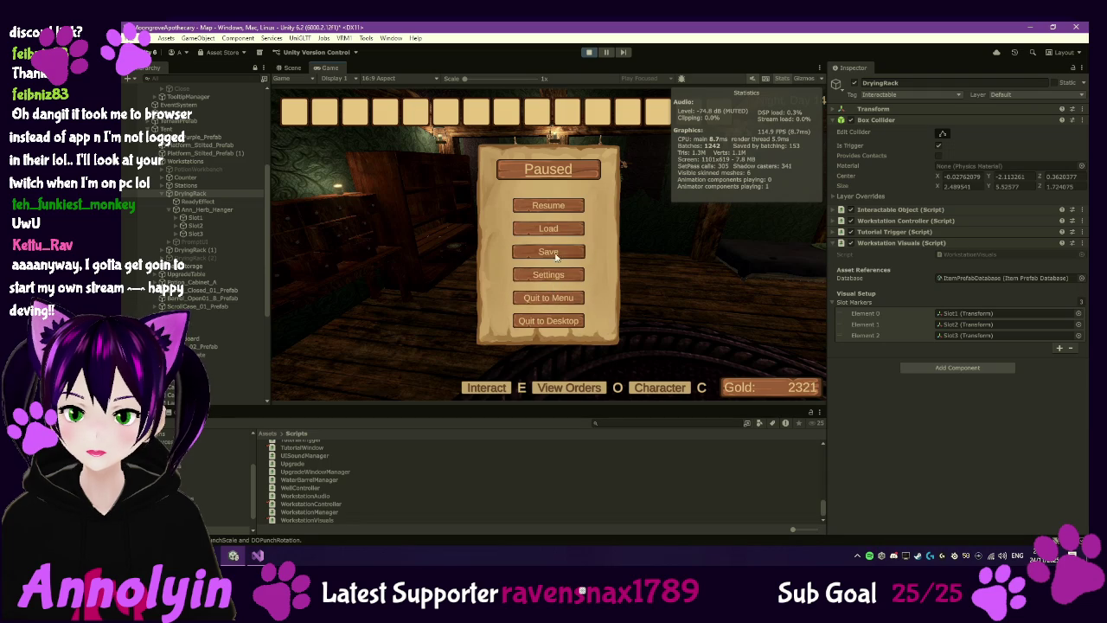
pyautogui.click(548, 227)
pyautogui.click(536, 262)
pyautogui.click(500, 360)
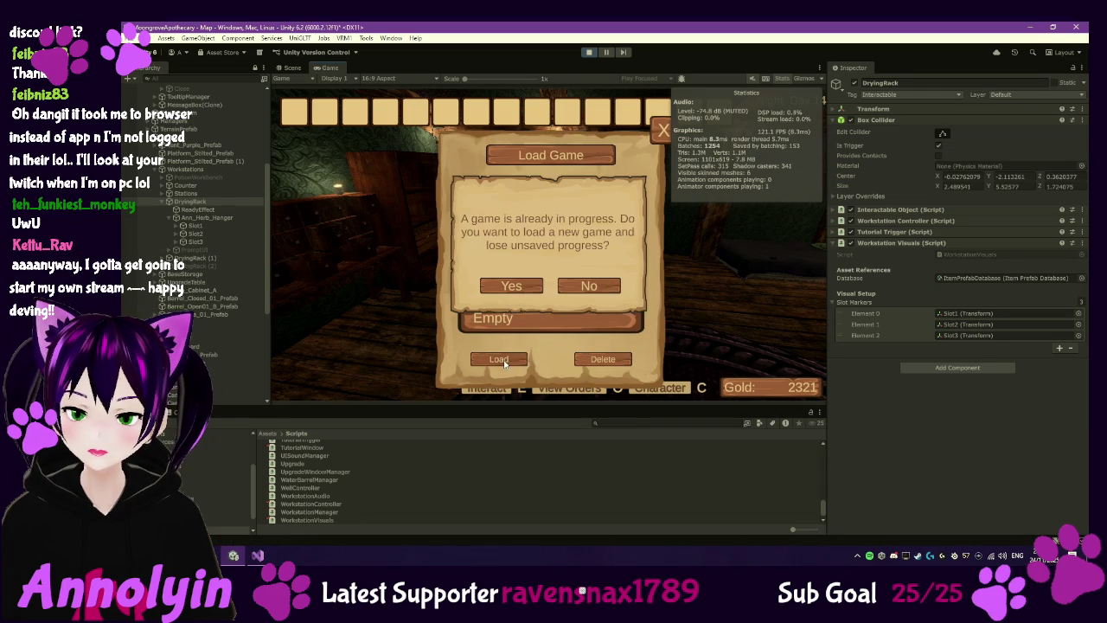
pyautogui.click(512, 286)
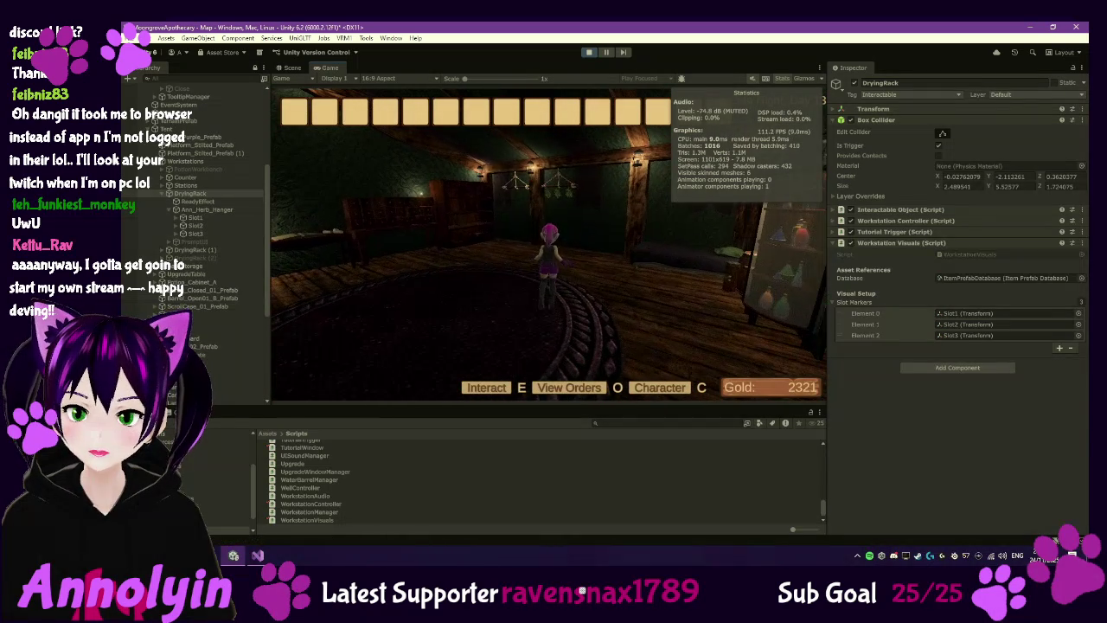
pyautogui.press('Escape')
pyautogui.click(589, 53)
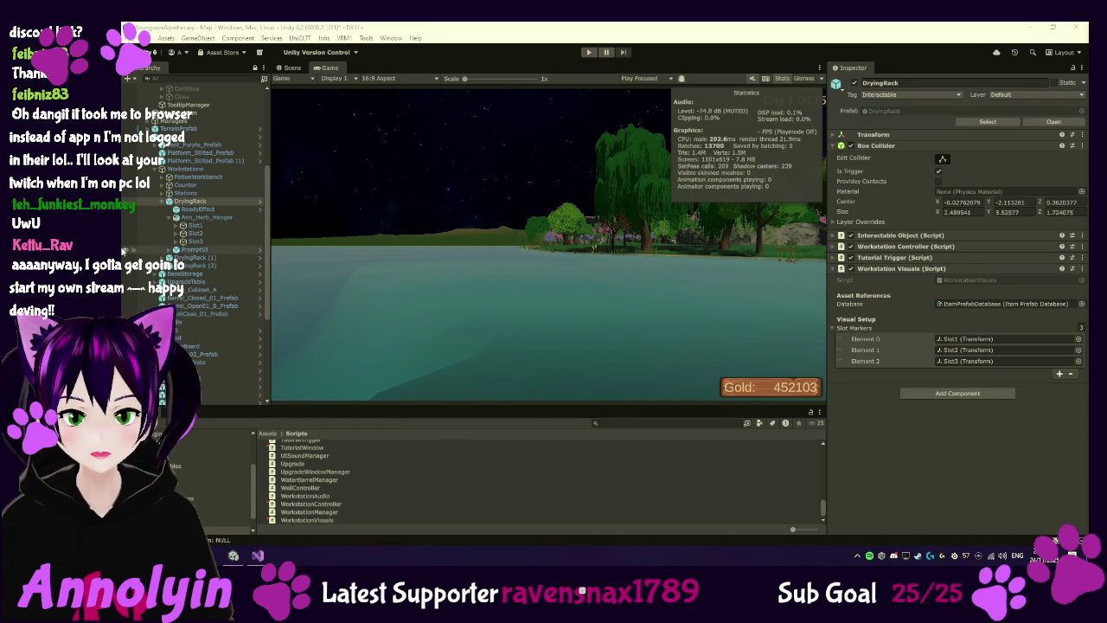
pyautogui.scroll(5, 154, 140)
# Step: Find mesh_hair under Player > asobi_chan_Model > mesh, expand asobi_skin_b, then show the Scene view
pyautogui.scroll(1, 195, 242)
pyautogui.click(168, 128)
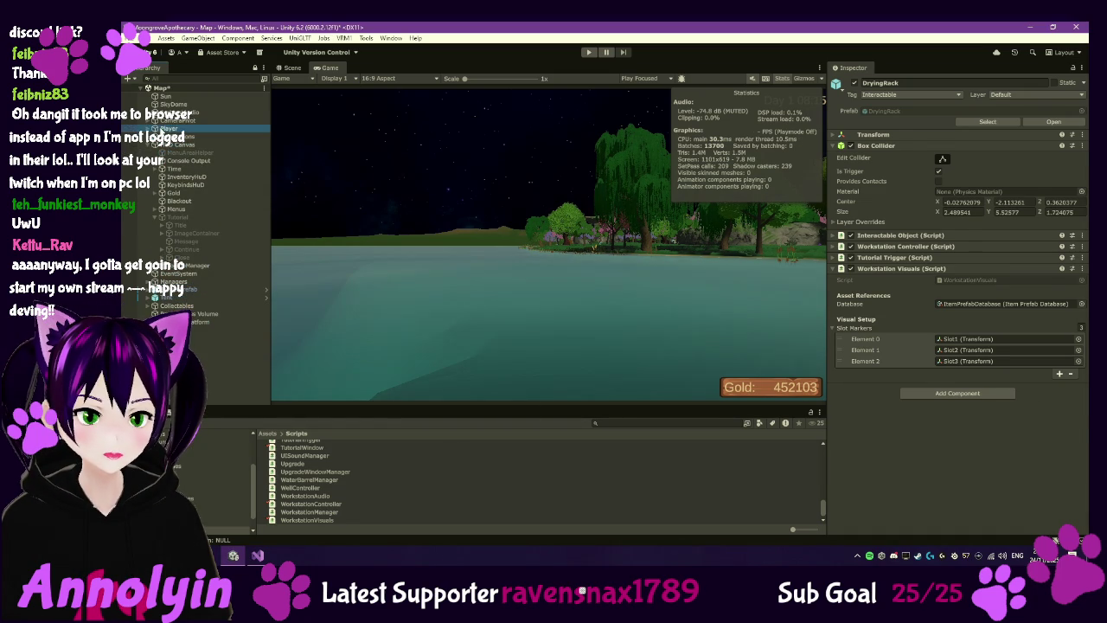
pyautogui.click(195, 135)
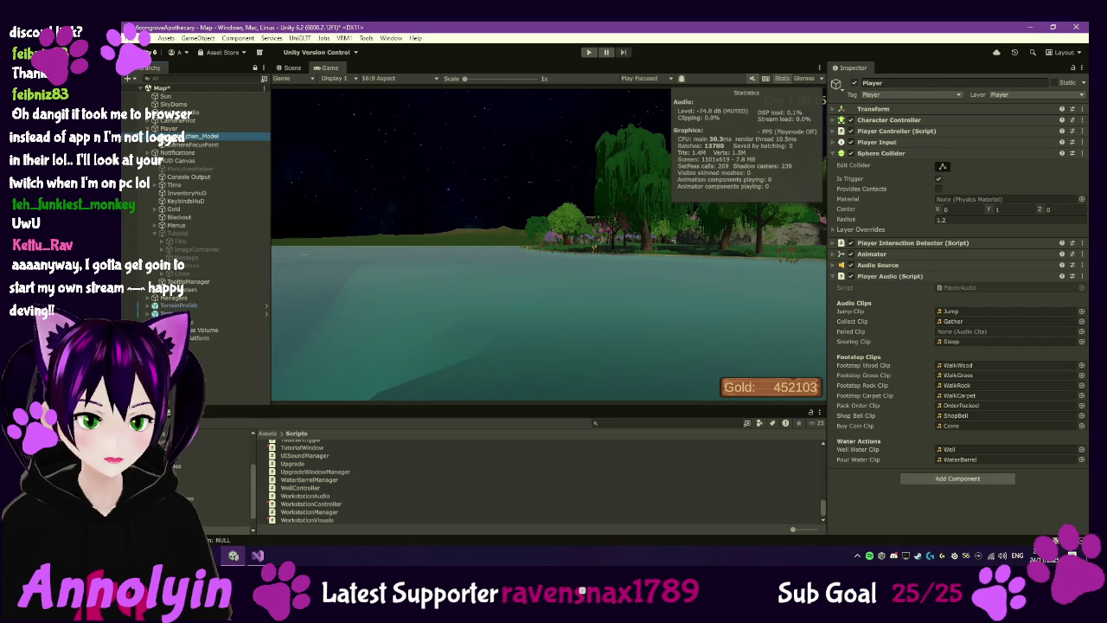
pyautogui.click(163, 136)
pyautogui.click(168, 143)
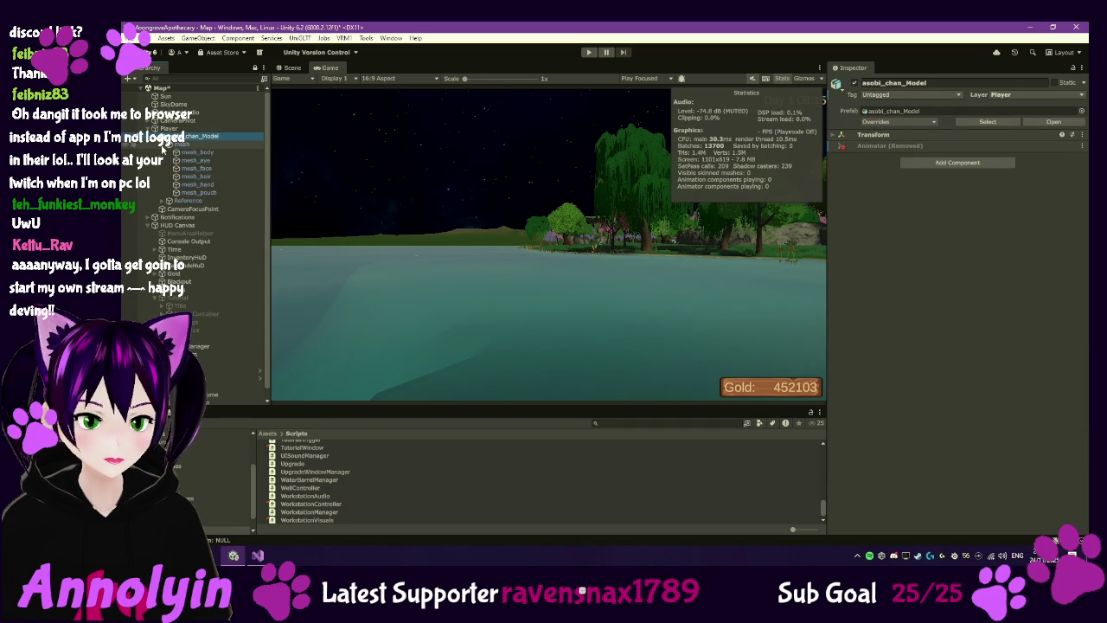
pyautogui.click(208, 176)
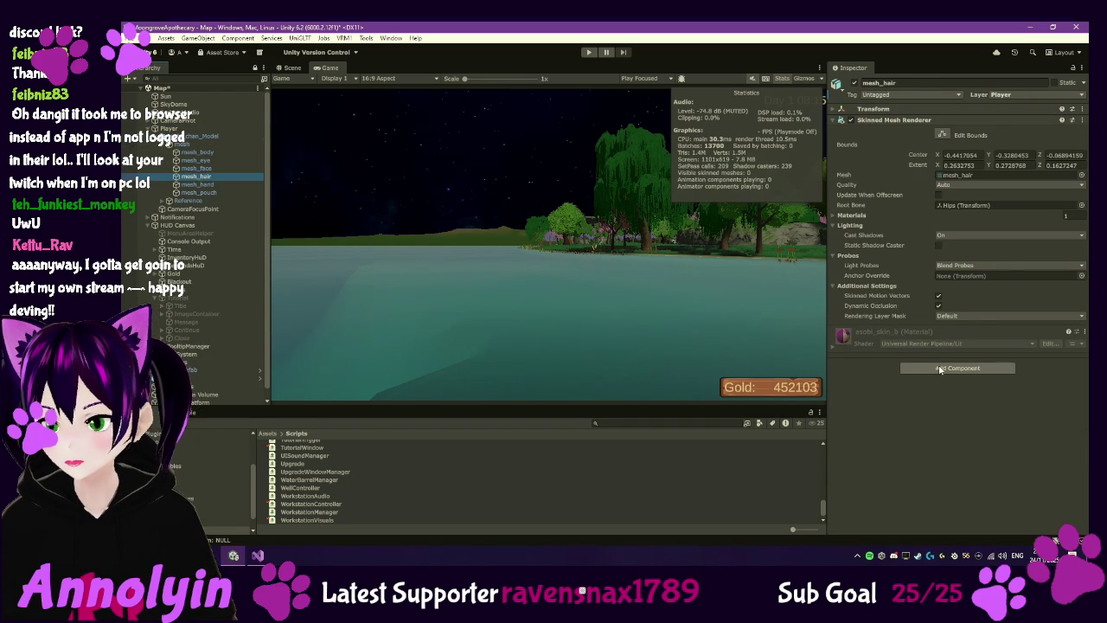
pyautogui.click(831, 342)
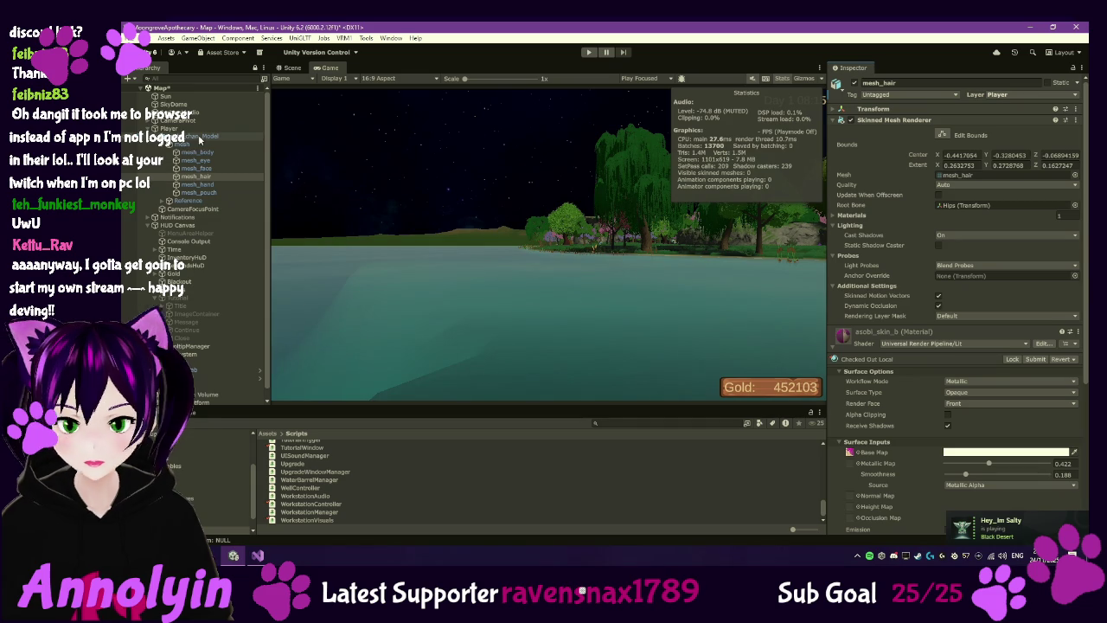
pyautogui.click(187, 136)
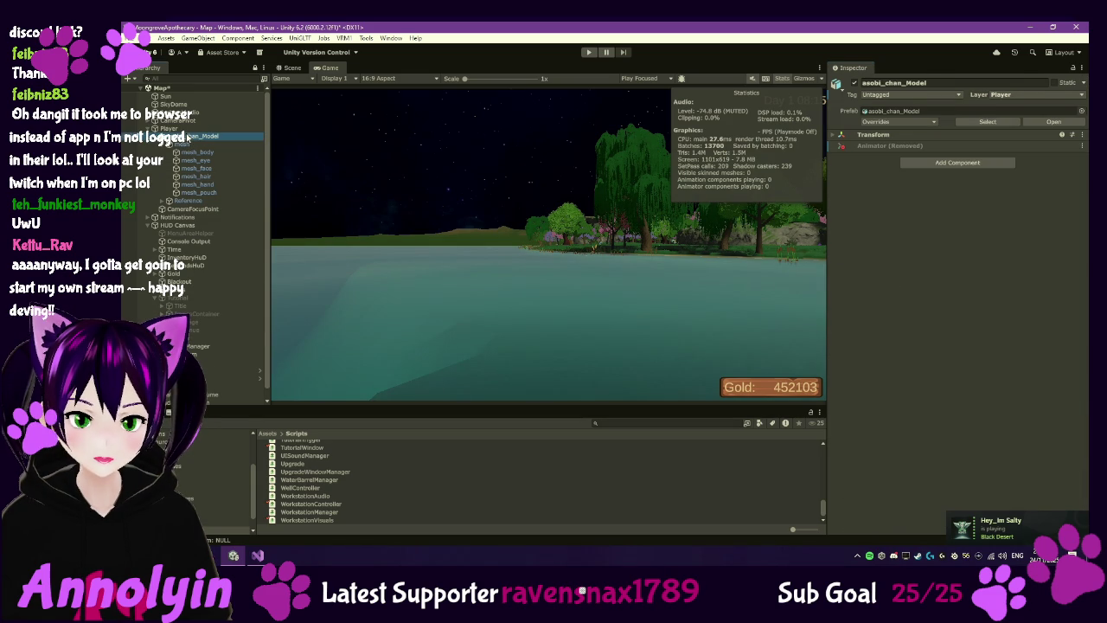
pyautogui.click(292, 67)
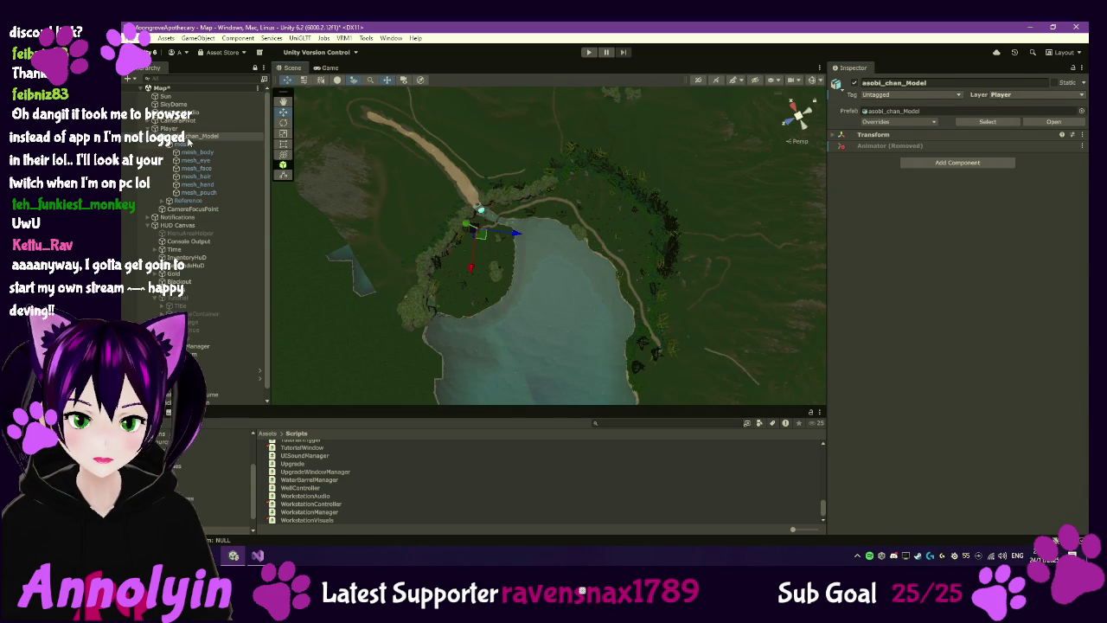
# Step: Frame the character, select mesh_hair, and set the smoothness source to Albedo Alpha
pyautogui.doubleClick(187, 139)
pyautogui.moveTo(315, 155)
pyautogui.mouseDown()
pyautogui.moveTo(393, 49)
pyautogui.moveTo(441, 137)
pyautogui.moveTo(526, 199)
pyautogui.moveTo(519, 207)
pyautogui.mouseUp()
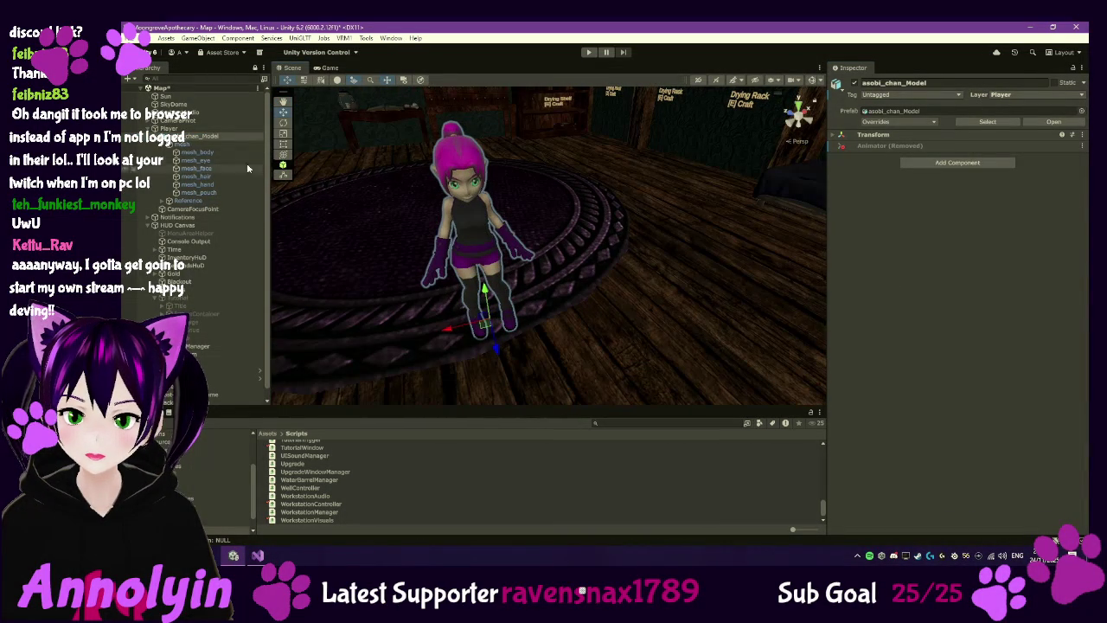
pyautogui.click(212, 178)
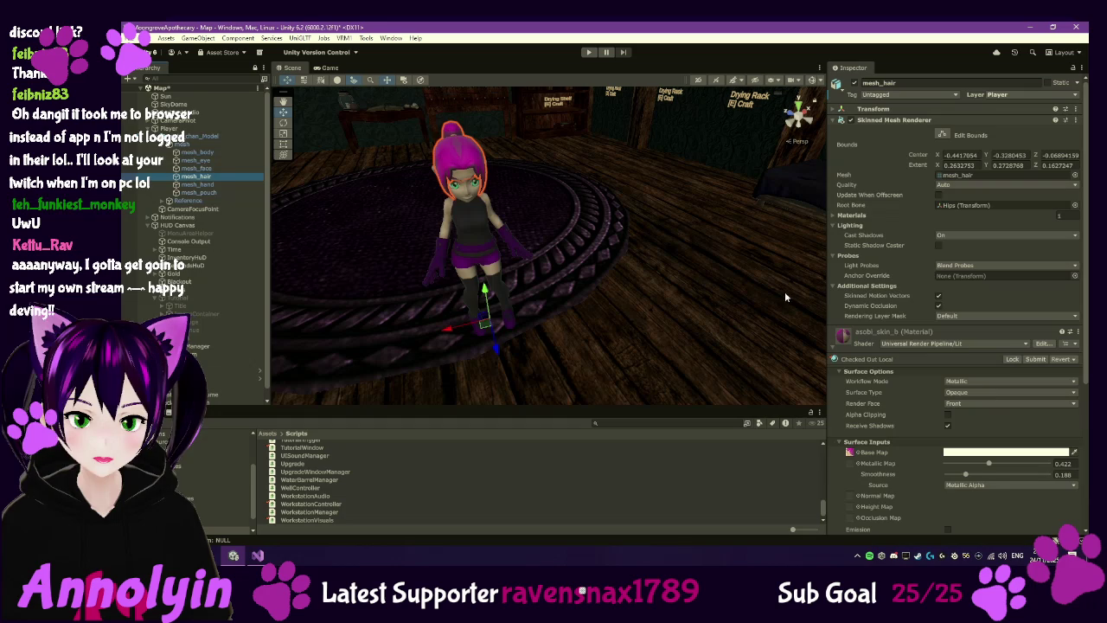
pyautogui.moveTo(965, 476)
pyautogui.mouseDown()
pyautogui.moveTo(932, 478)
pyautogui.moveTo(1029, 485)
pyautogui.moveTo(983, 485)
pyautogui.mouseUp()
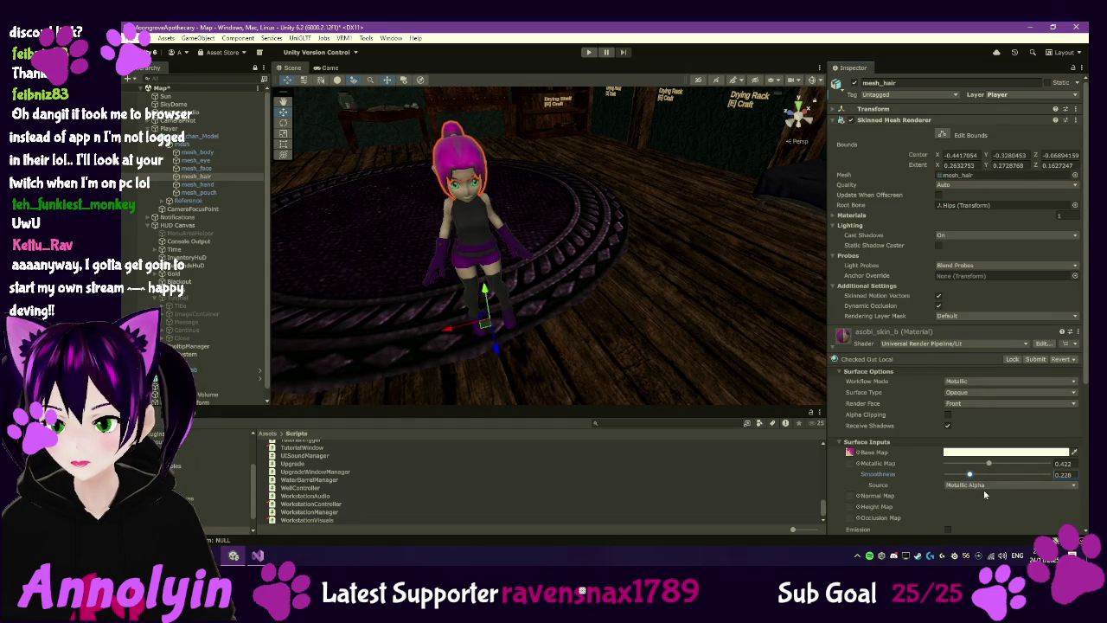
pyautogui.click(984, 492)
pyautogui.click(988, 505)
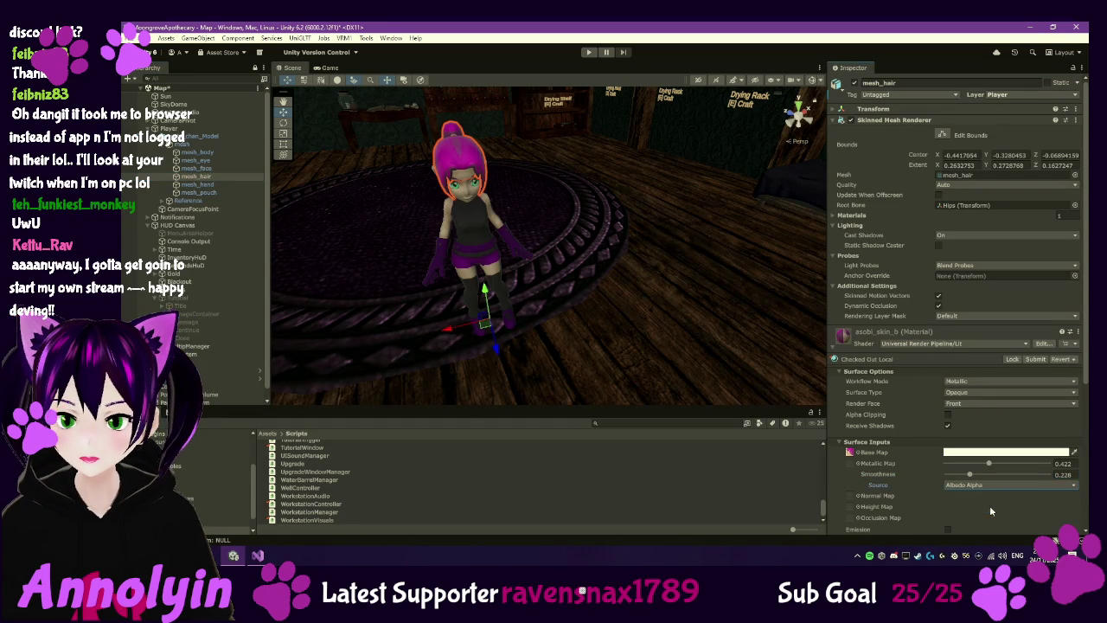
# Step: Set the hair material's Metallic to 0.191 and Smoothness to 0.059
pyautogui.moveTo(988, 462)
pyautogui.mouseDown()
pyautogui.moveTo(921, 461)
pyautogui.moveTo(1046, 464)
pyautogui.moveTo(949, 475)
pyautogui.moveTo(968, 478)
pyautogui.mouseUp()
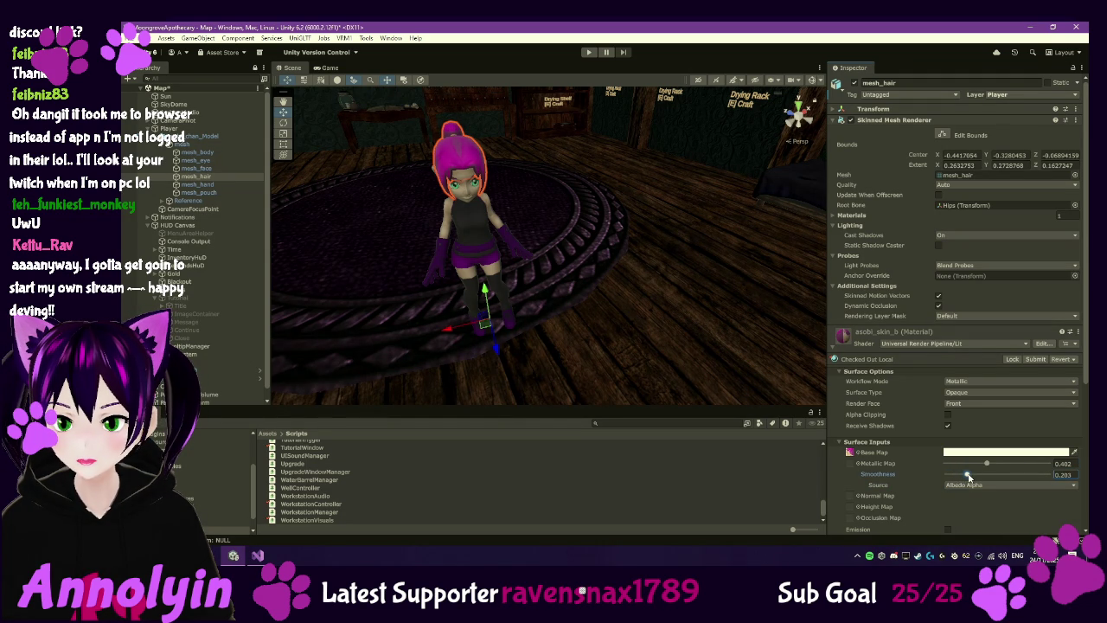
pyautogui.moveTo(567, 298)
pyautogui.mouseDown()
pyautogui.moveTo(597, 273)
pyautogui.moveTo(786, 258)
pyautogui.mouseUp()
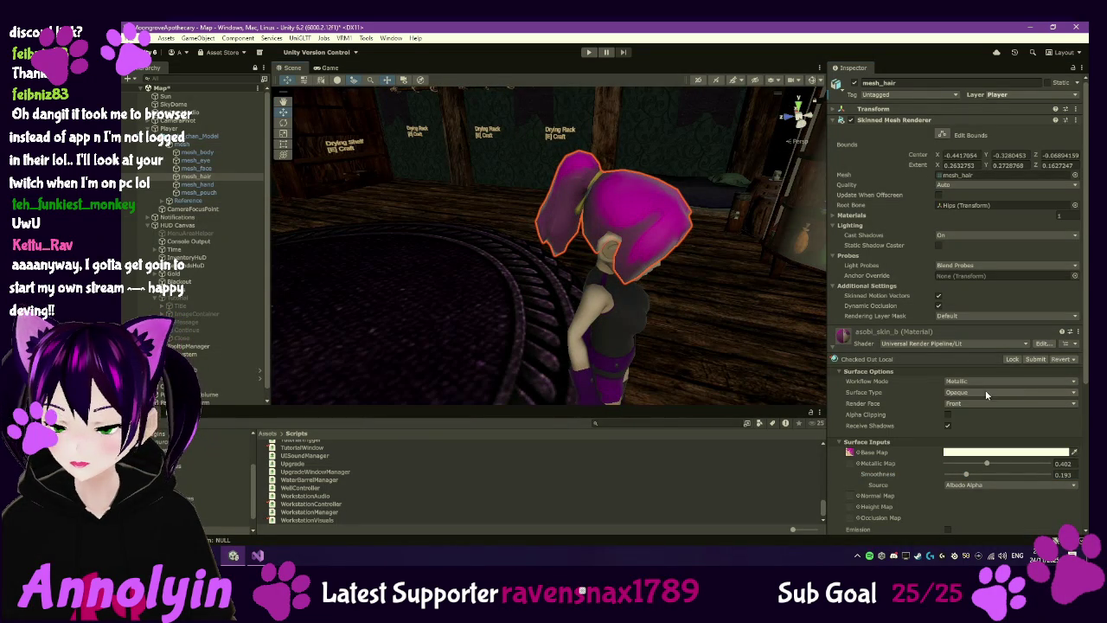
pyautogui.moveTo(985, 465)
pyautogui.mouseDown()
pyautogui.moveTo(1053, 461)
pyautogui.moveTo(935, 450)
pyautogui.moveTo(984, 459)
pyautogui.moveTo(941, 475)
pyautogui.moveTo(987, 475)
pyautogui.moveTo(973, 493)
pyautogui.moveTo(953, 493)
pyautogui.mouseUp()
pyautogui.click(963, 475)
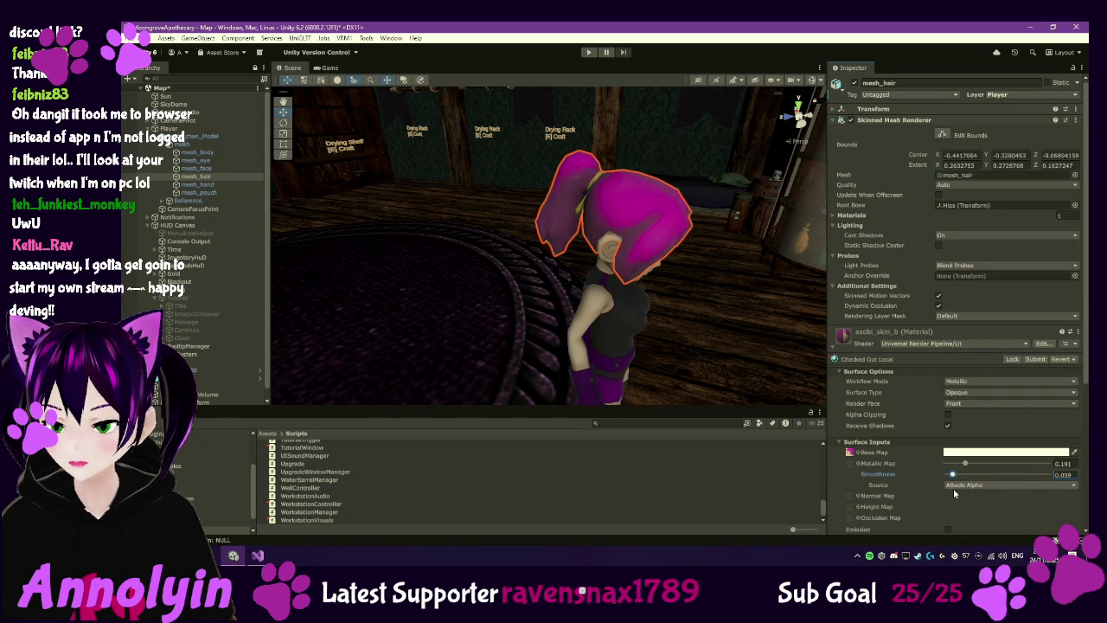
pyautogui.click(899, 555)
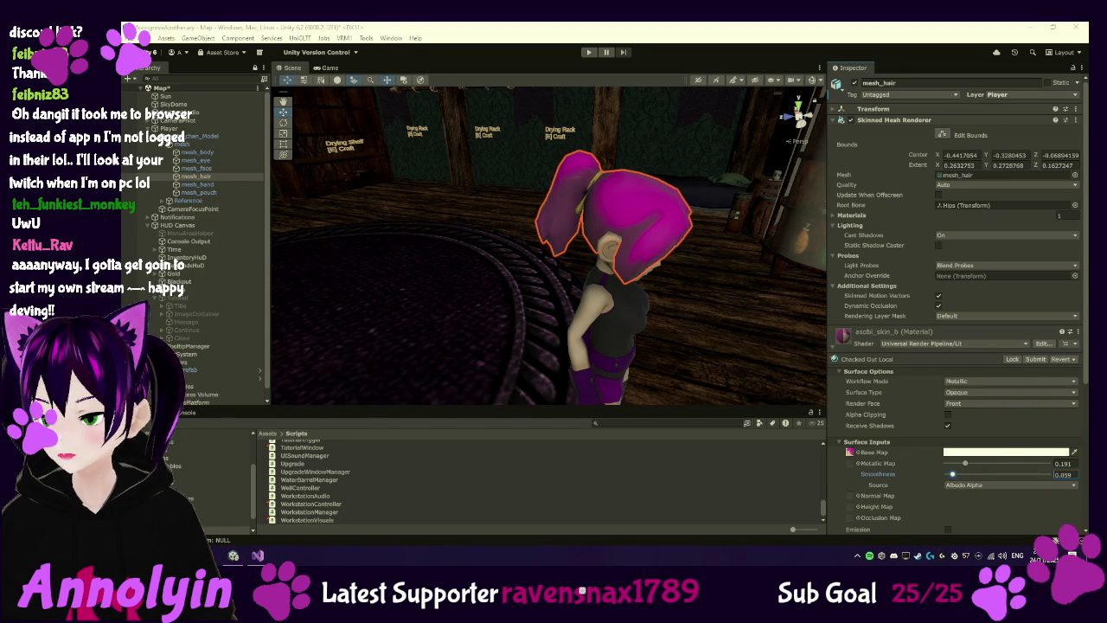